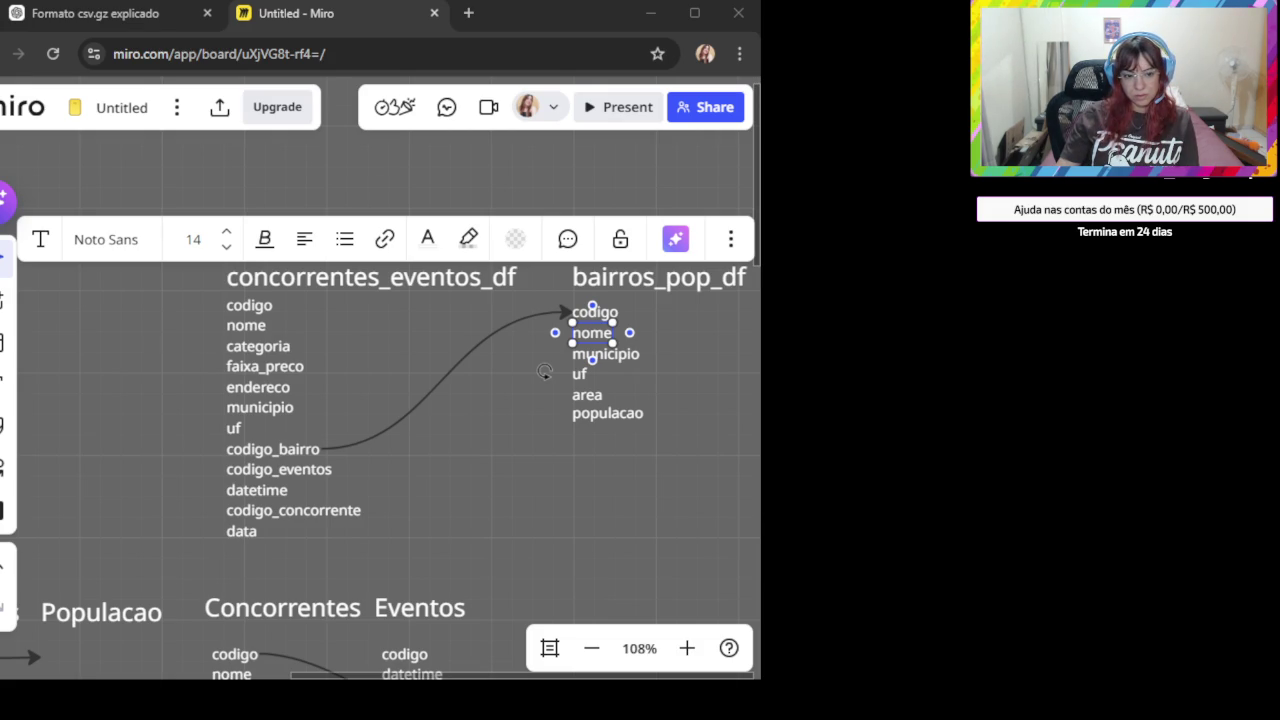
# - Switch from the Miro board to the 'Formato csv.gz explicado' ChatGPT conversation
pyautogui.click(100, 14)
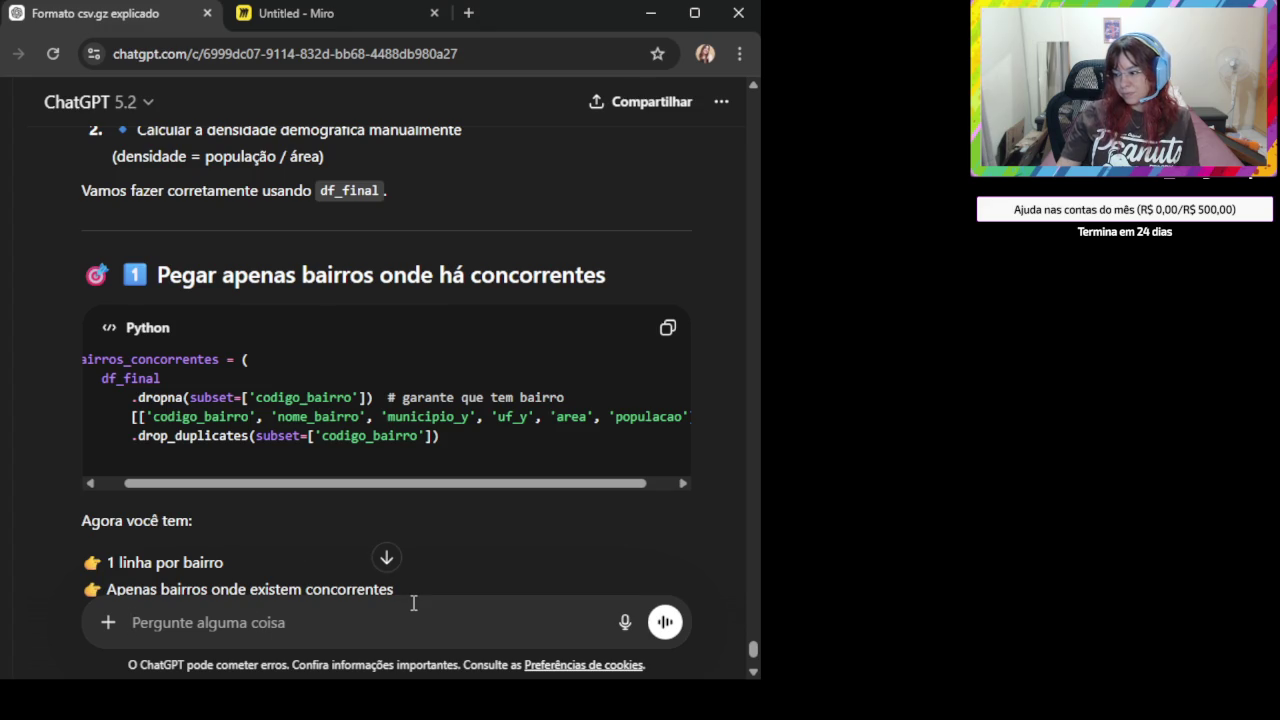
# - Attach the screenshot and write that it went wrong, asking population and density per competitor bairro
pyautogui.hotkey('ctrl', 'v')
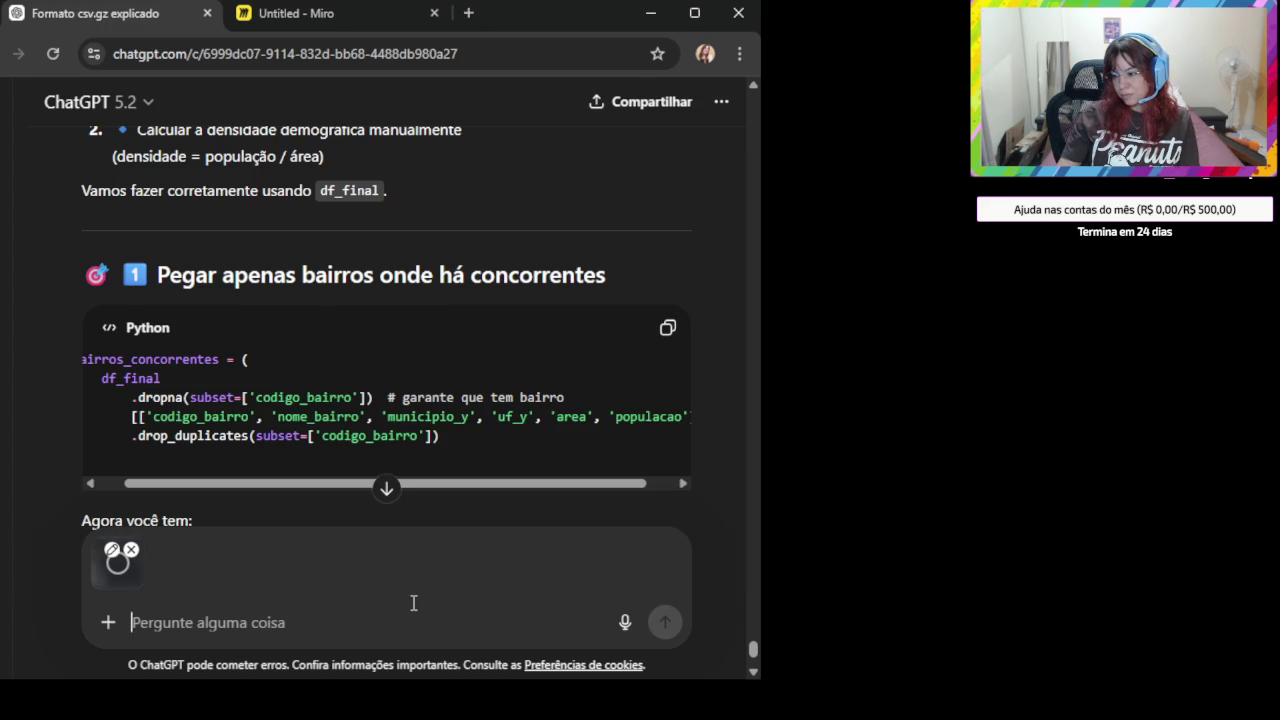
pyautogui.write('Deu errado, preciso saber pr')
pyautogui.press('BackSpace')
pyautogui.write('ara cada bairro essa')
pyautogui.press('BackSpace')
pyautogui.press('BackSpace')
pyautogui.press('BackSpace')
pyautogui.press('BackSpace')
pyautogui.press('BackSpace')
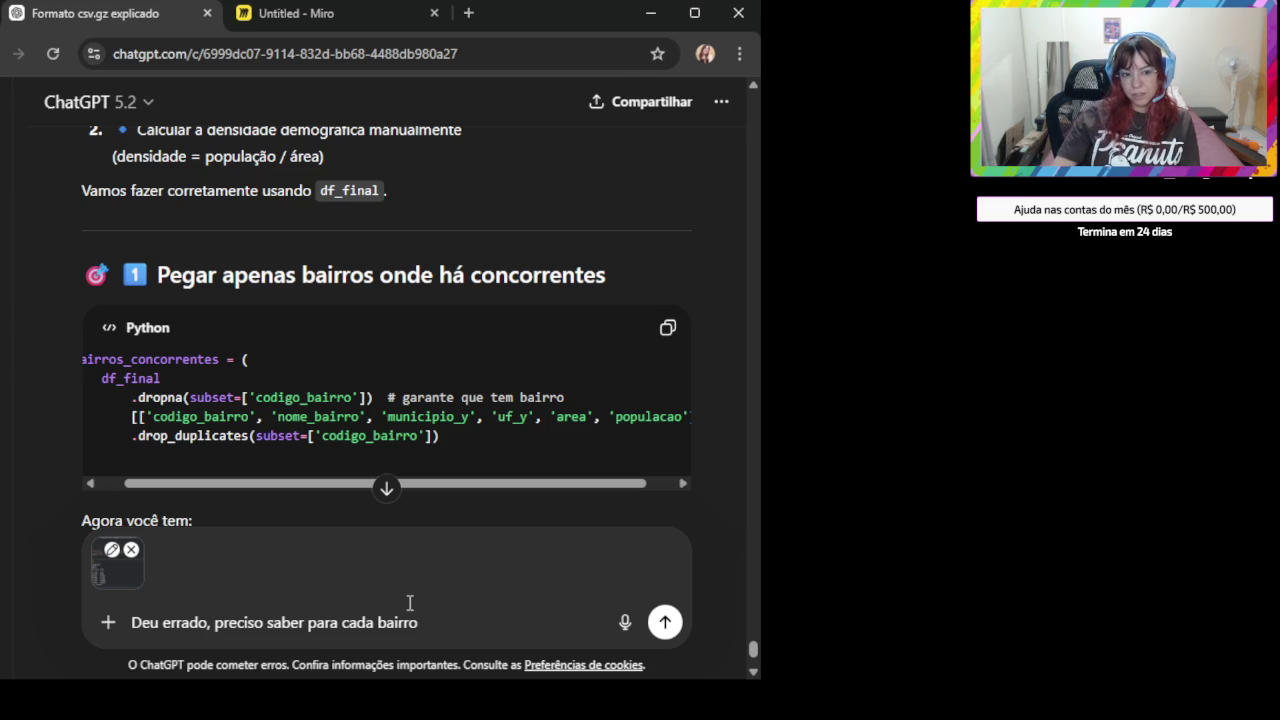
pyautogui.write('a o')
pyautogui.press('BackSpace')
pyautogui.write('população e a densidade')
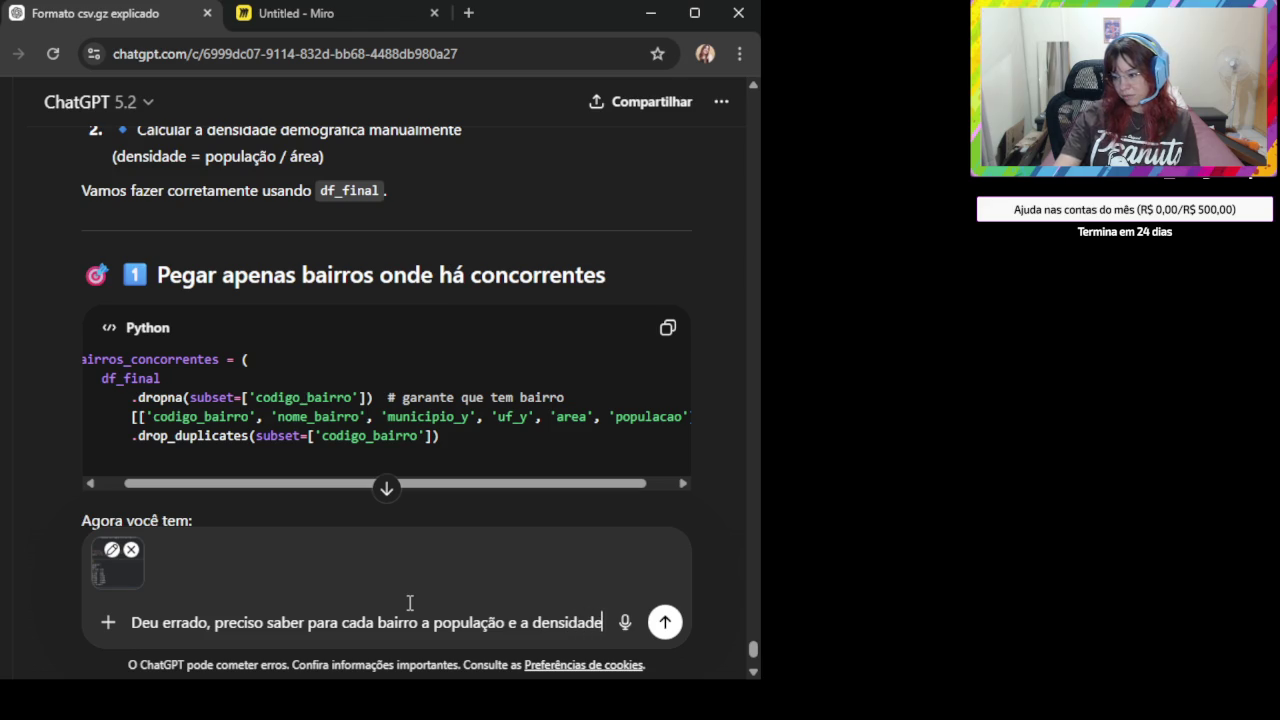
pyautogui.write(' demografica')
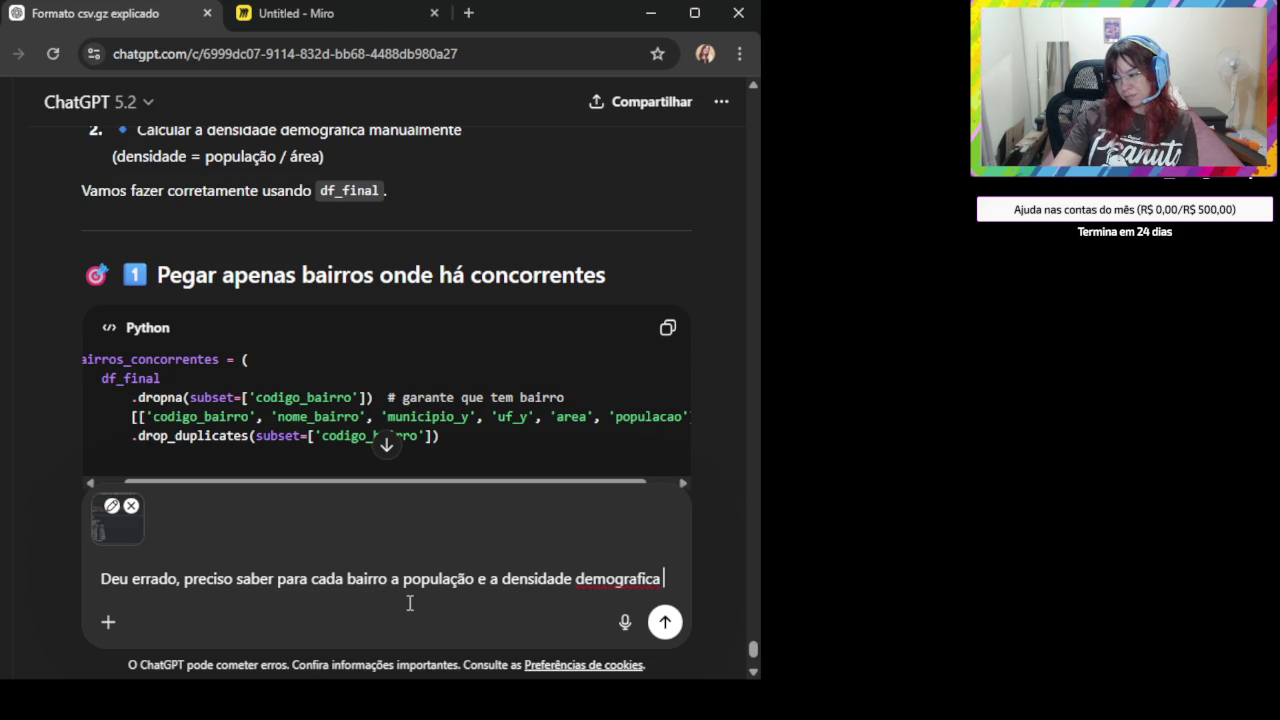
pyautogui.write('aonde estão os concorrentes.')
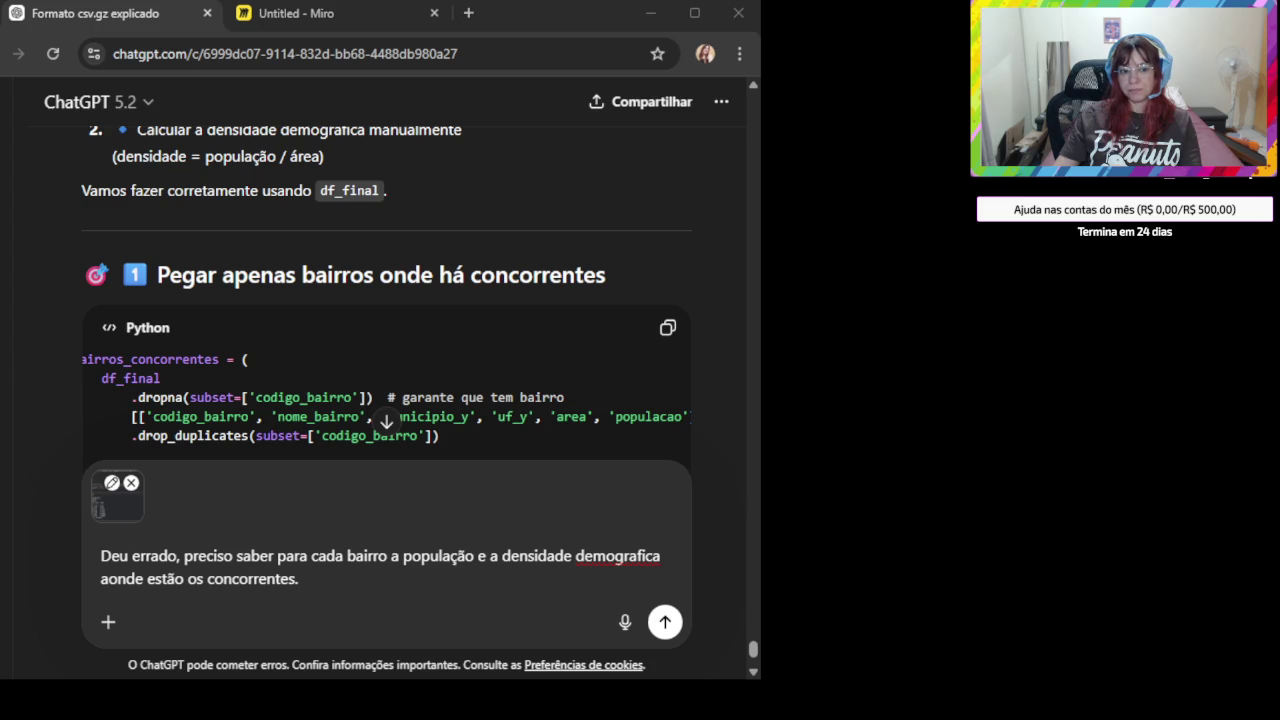
pyautogui.click(350, 588)
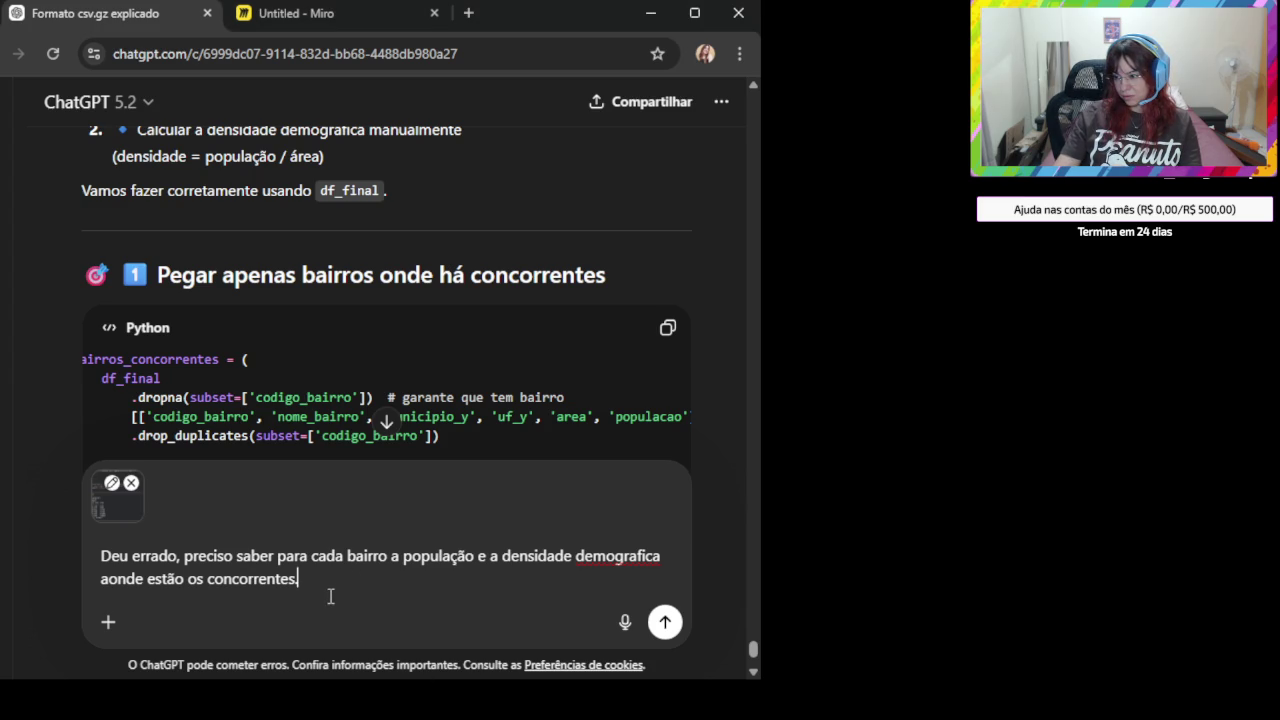
pyautogui.hotkey('shift', 'Return')
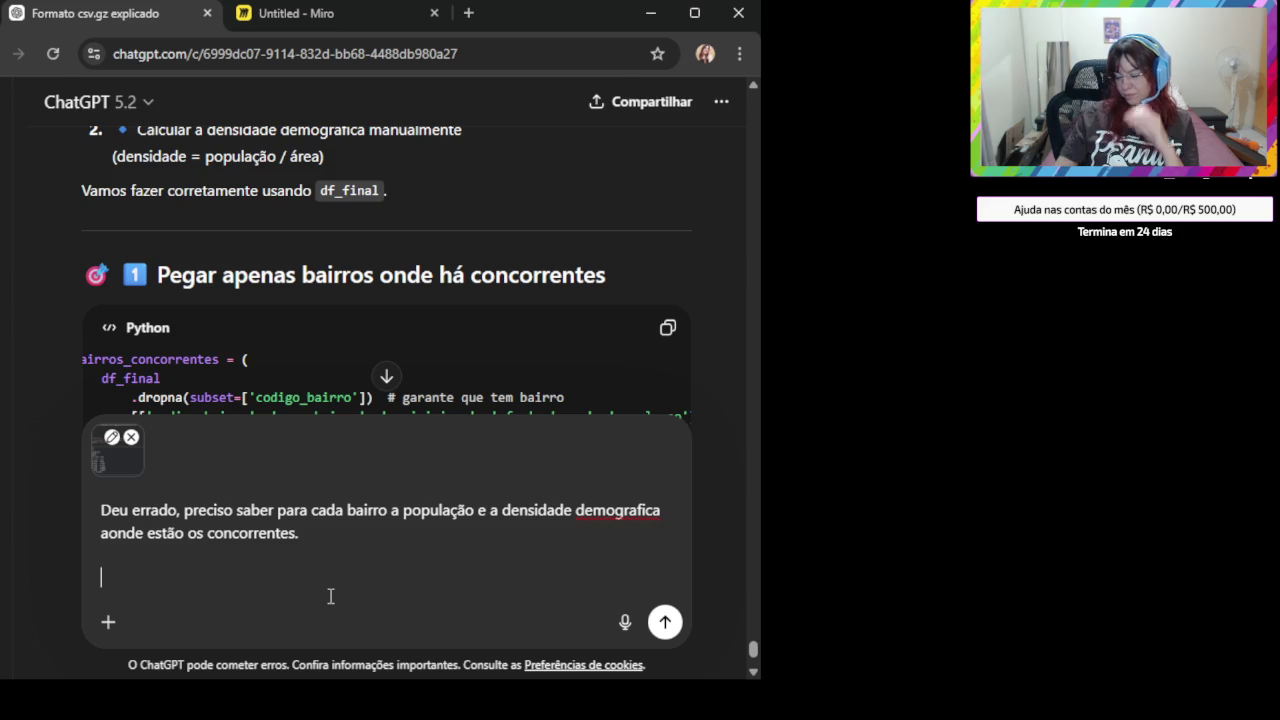
# - Paste the population/density question, add 'Apenas codigo_bairro que também possuem codigo', and send
pyautogui.write('# Qual é a população e a densidade demográfica dos bairros onde os concorrentes estão')
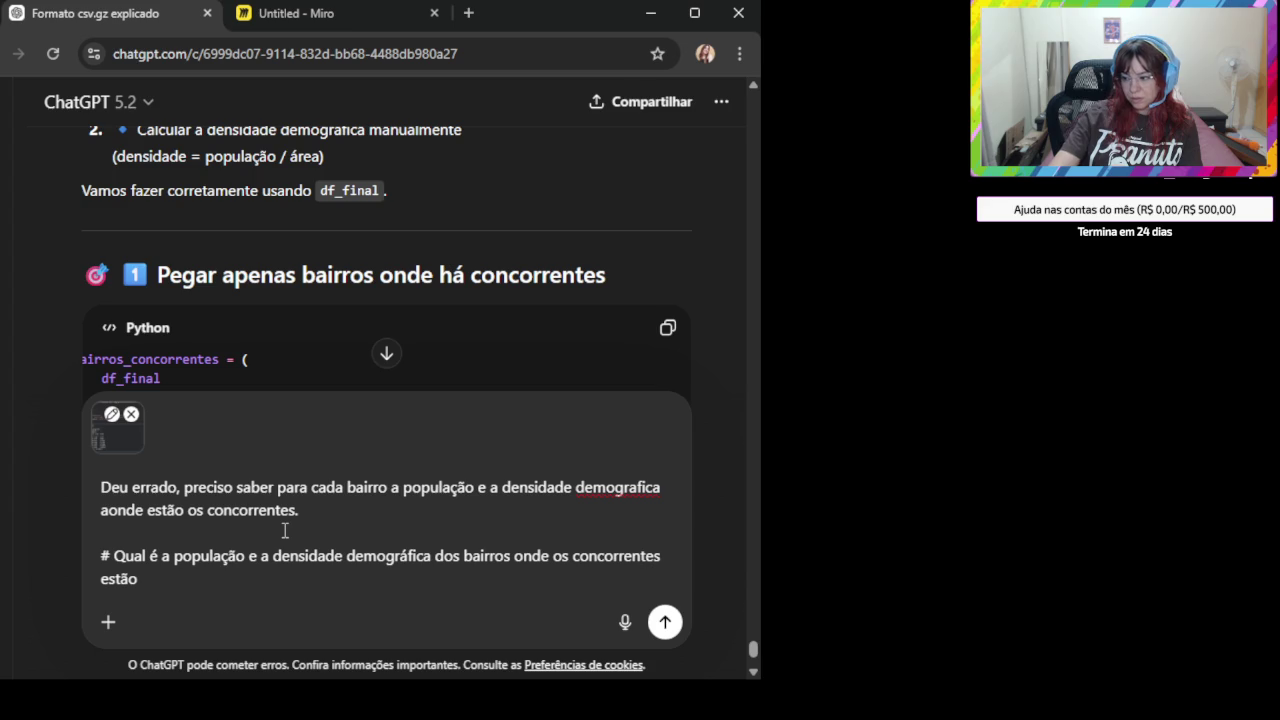
pyautogui.hotkey('shift', 'Return')
pyautogui.write('Apenas codigo)')
pyautogui.press('BackSpace')
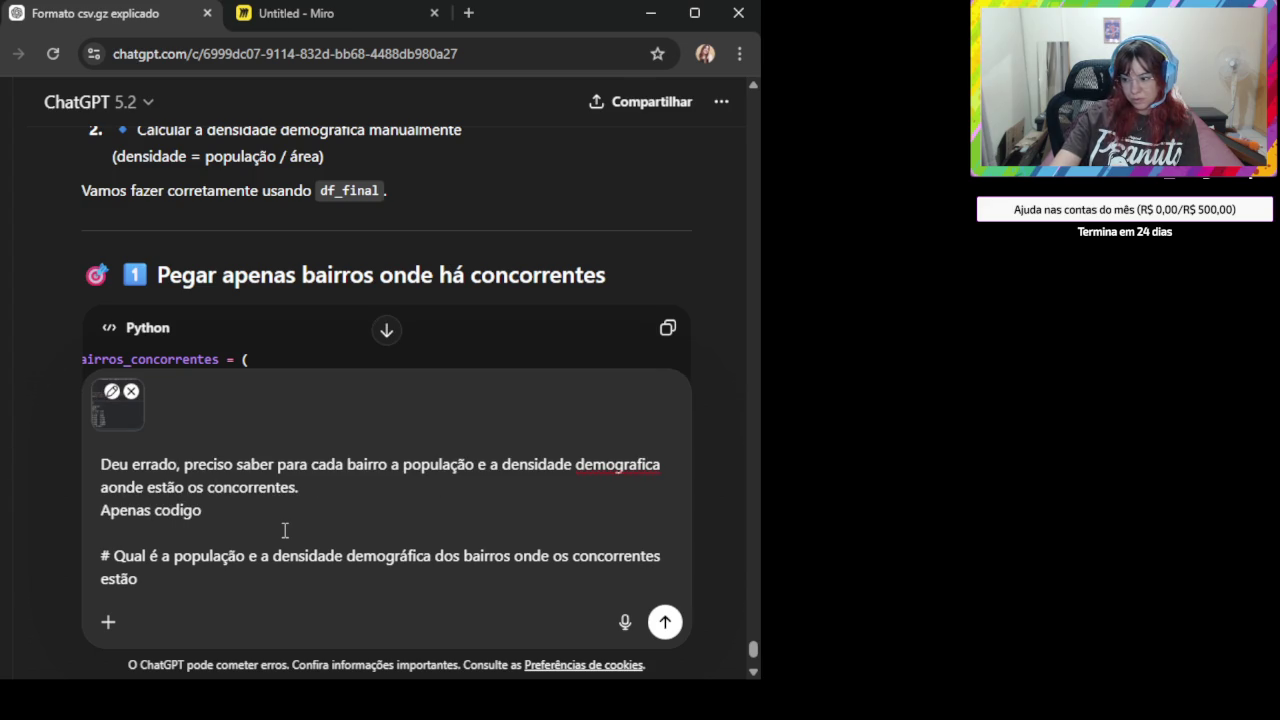
pyautogui.write('_bairro que também')
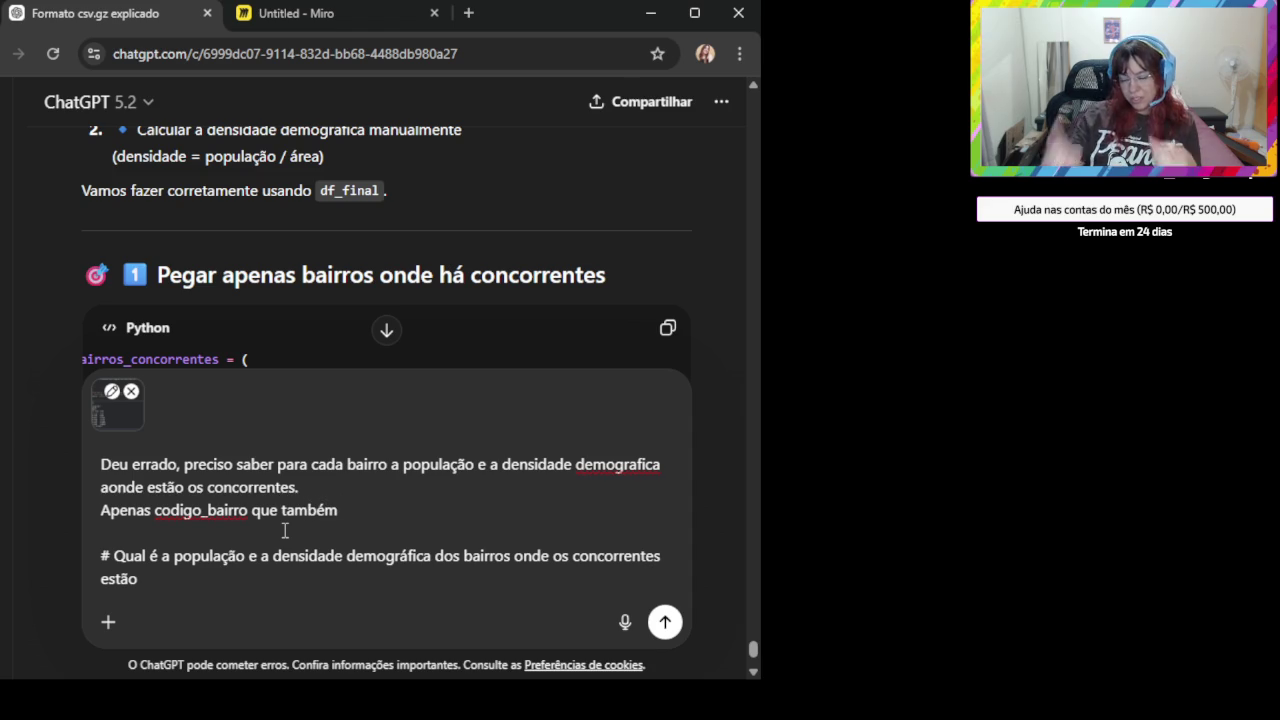
pyautogui.write('fa')
pyautogui.press('BackSpace')
pyautogui.press('BackSpace')
pyautogui.write('possuem')
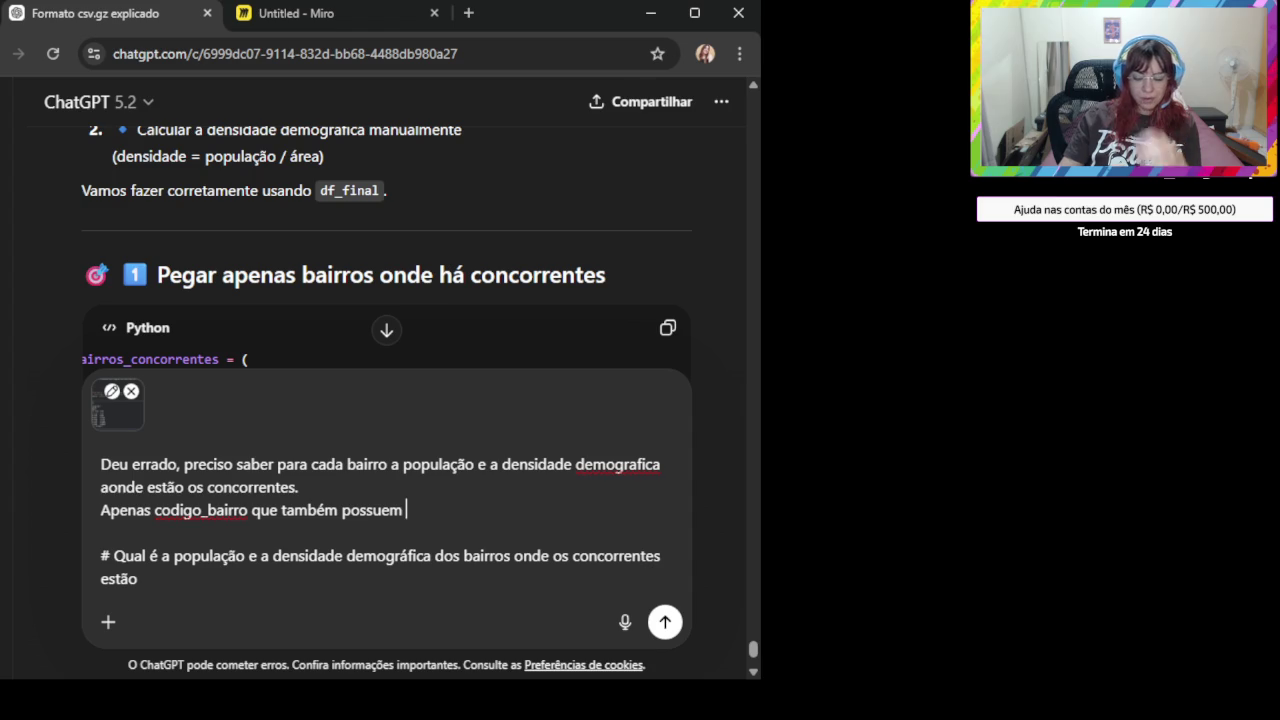
pyautogui.write('codigo')
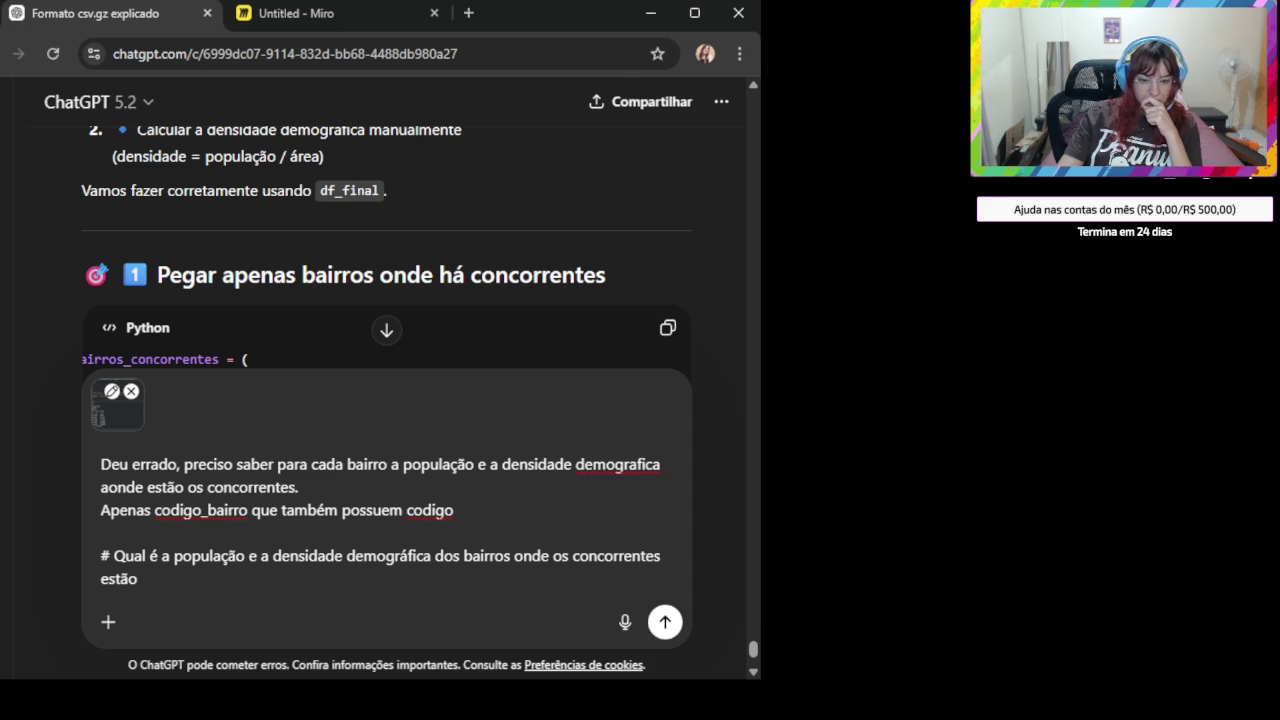
pyautogui.press('Return')
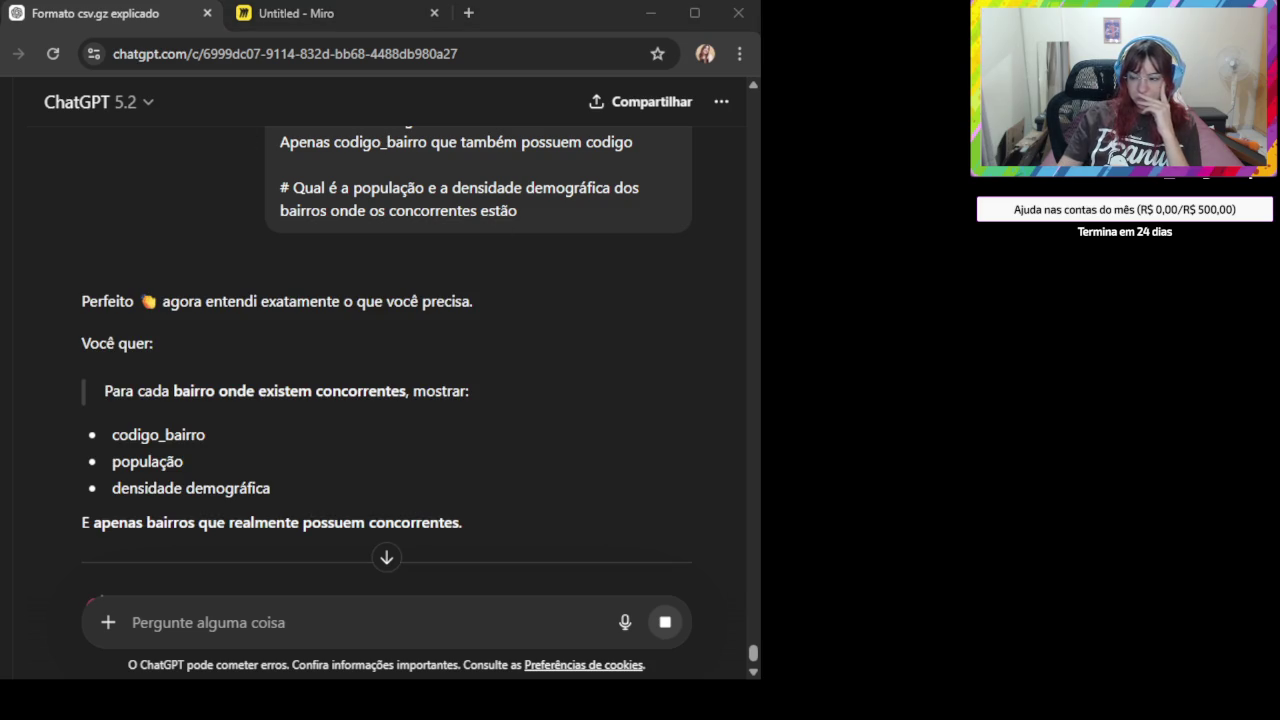
# - Read ChatGPT's explanation of the duplicated codigo_bairro down to the Passo 1 code block
pyautogui.scroll(-1, 314, 480)
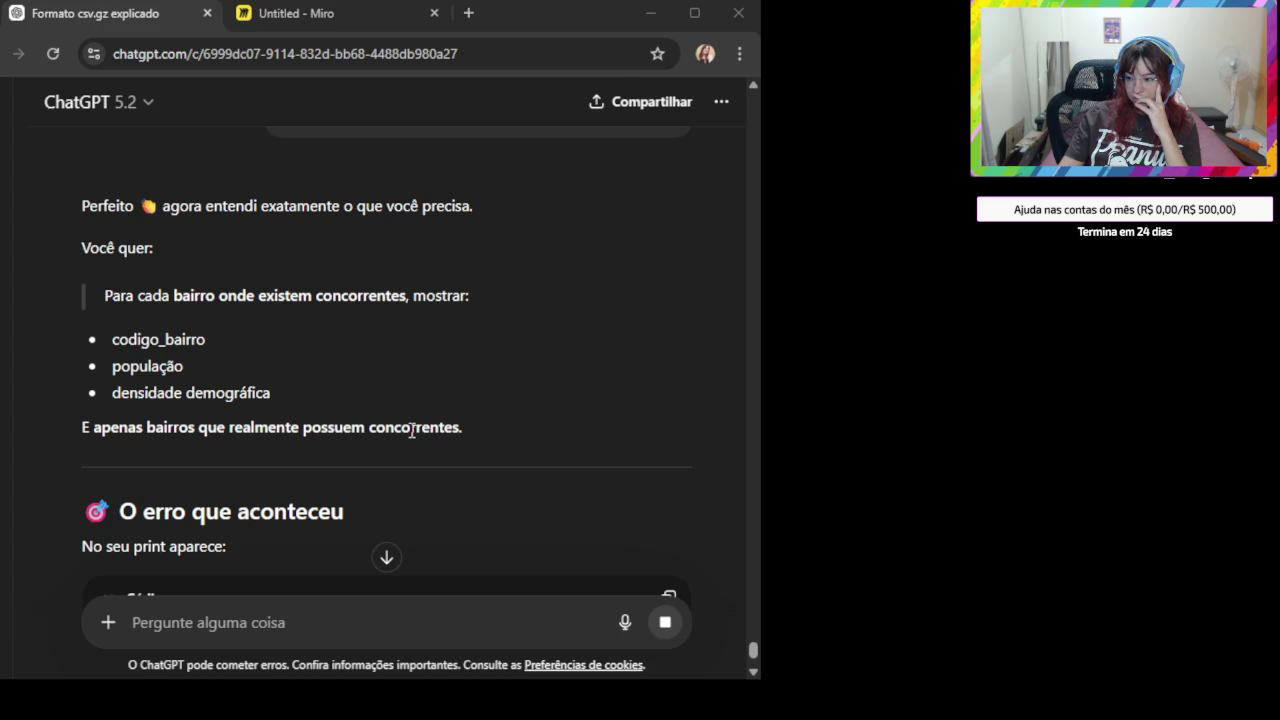
pyautogui.scroll(-1, 400, 432)
pyautogui.scroll(-1, 386, 440)
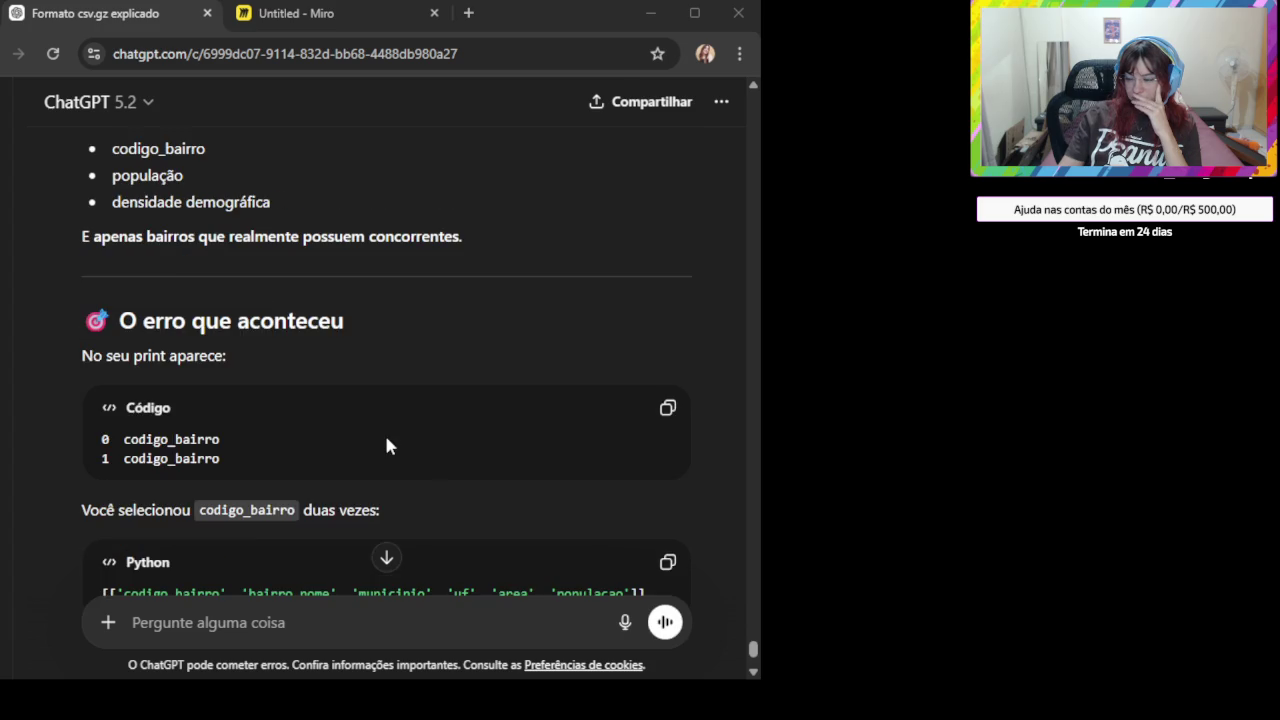
pyautogui.scroll(-1, 386, 446)
pyautogui.scroll(-1, 386, 446)
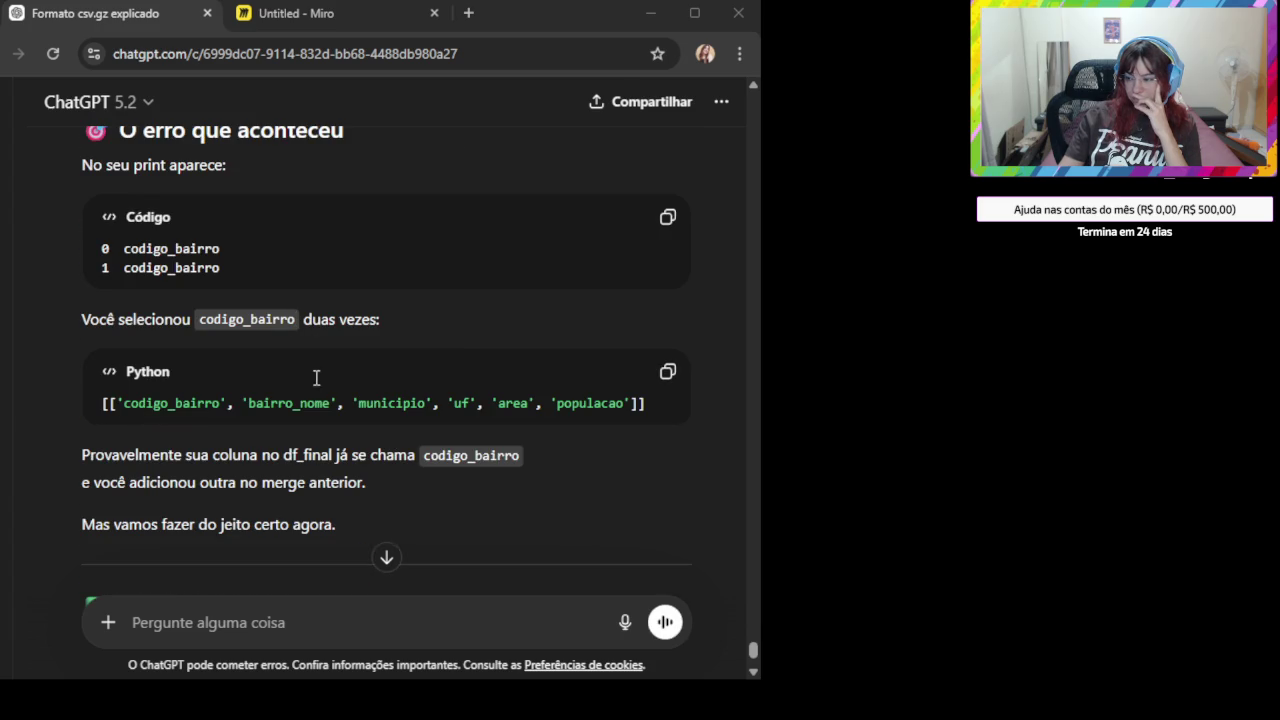
pyautogui.scroll(-1, 316, 380)
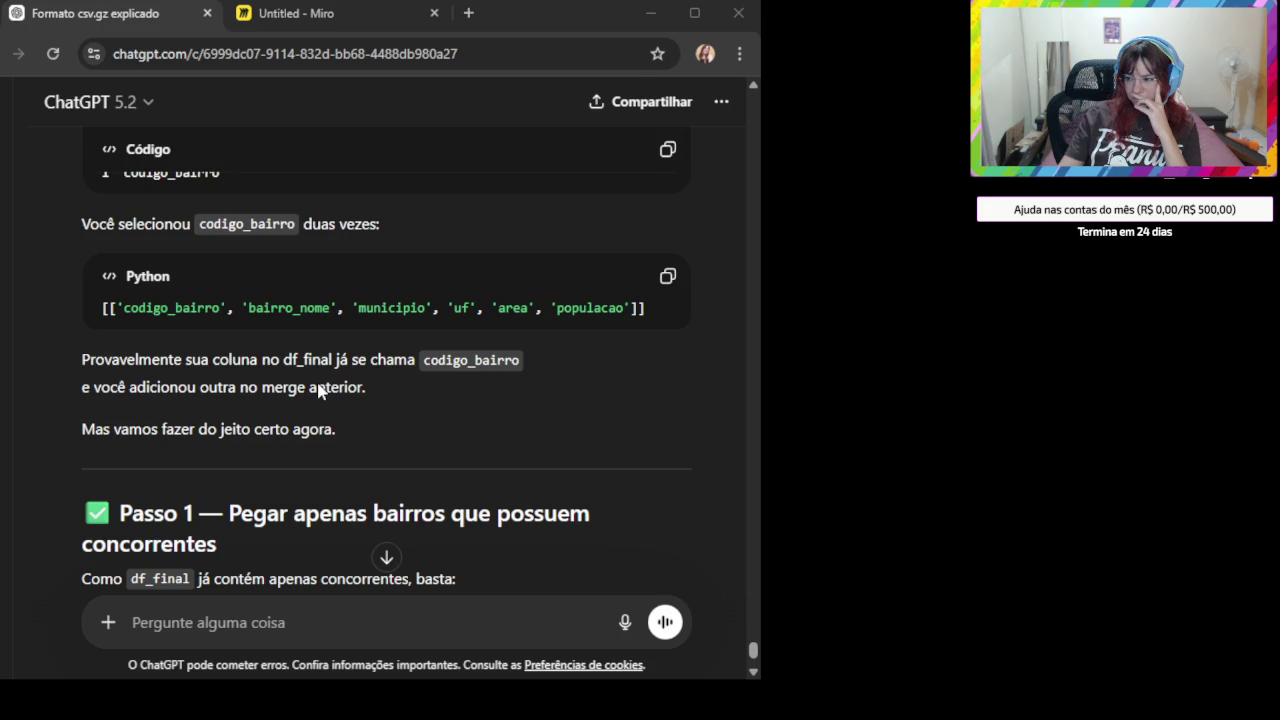
pyautogui.scroll(-1, 318, 385)
pyautogui.scroll(-1, 318, 385)
pyautogui.scroll(-1, 318, 385)
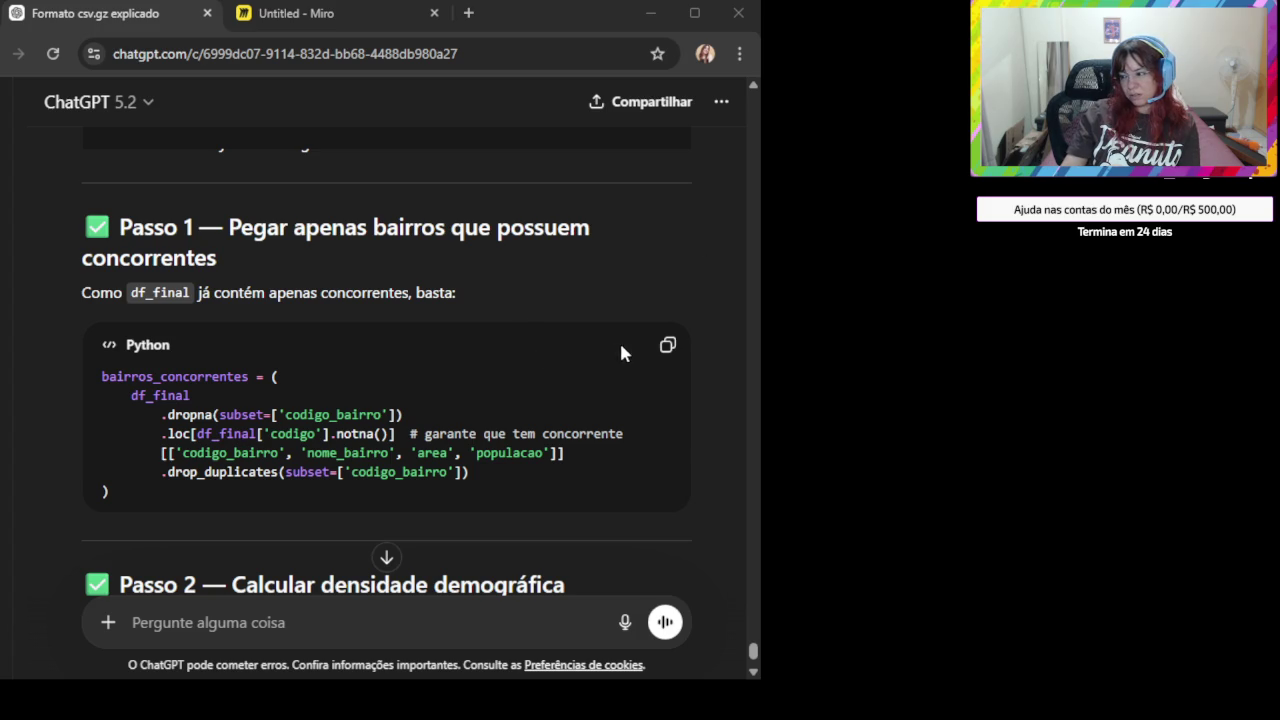
pyautogui.click(667, 345)
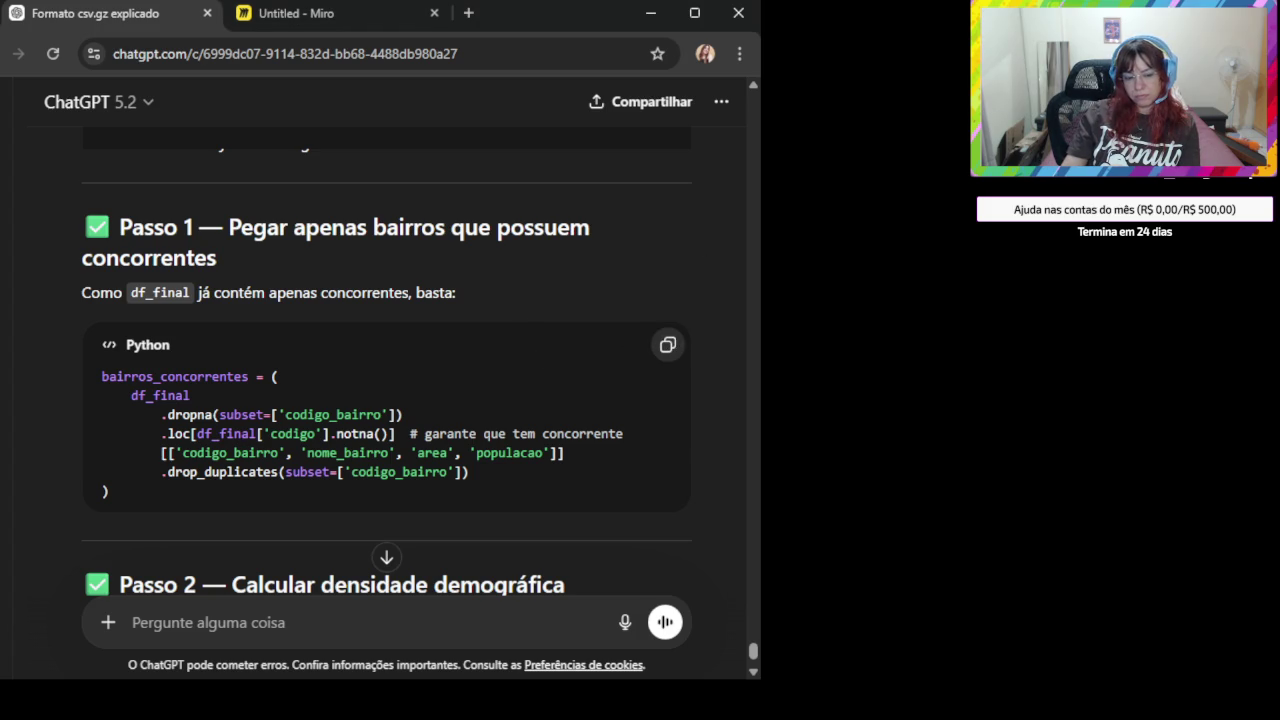
# - Copy the Passo 1 bairros_concorrentes code and review the Passo 2 density calculation
pyautogui.click(667, 345)
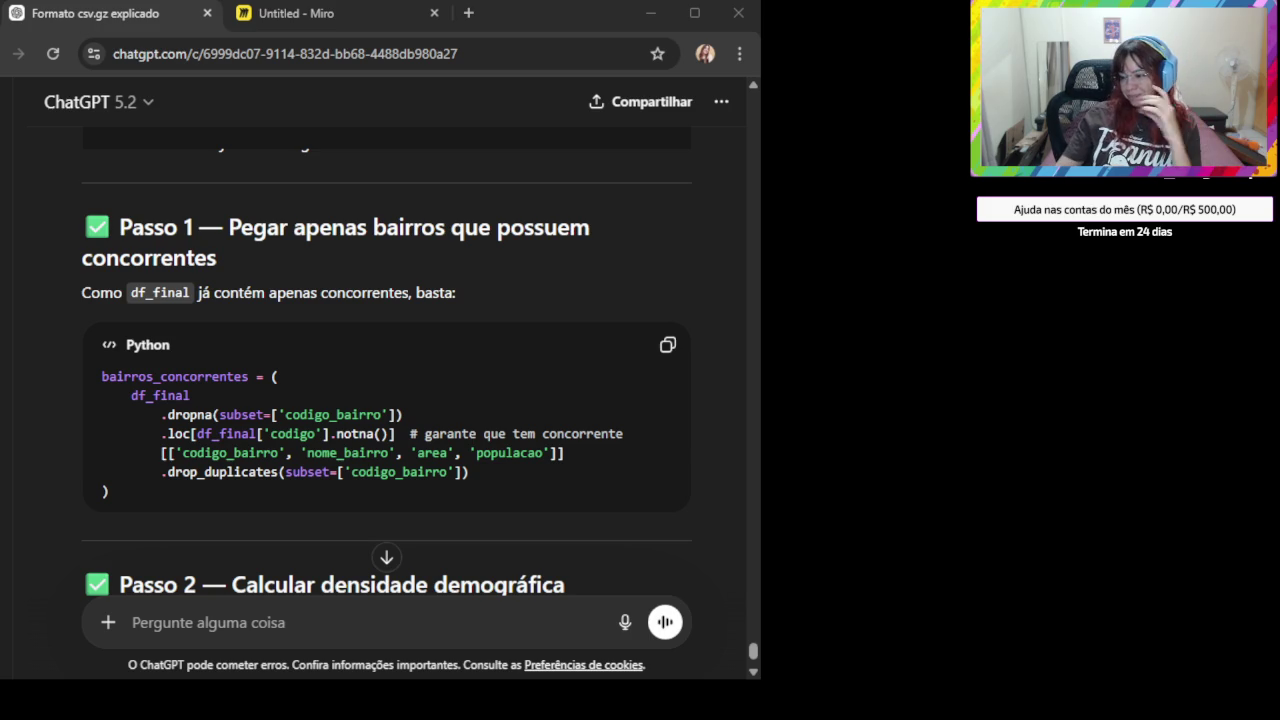
pyautogui.scroll(-2, 266, 436)
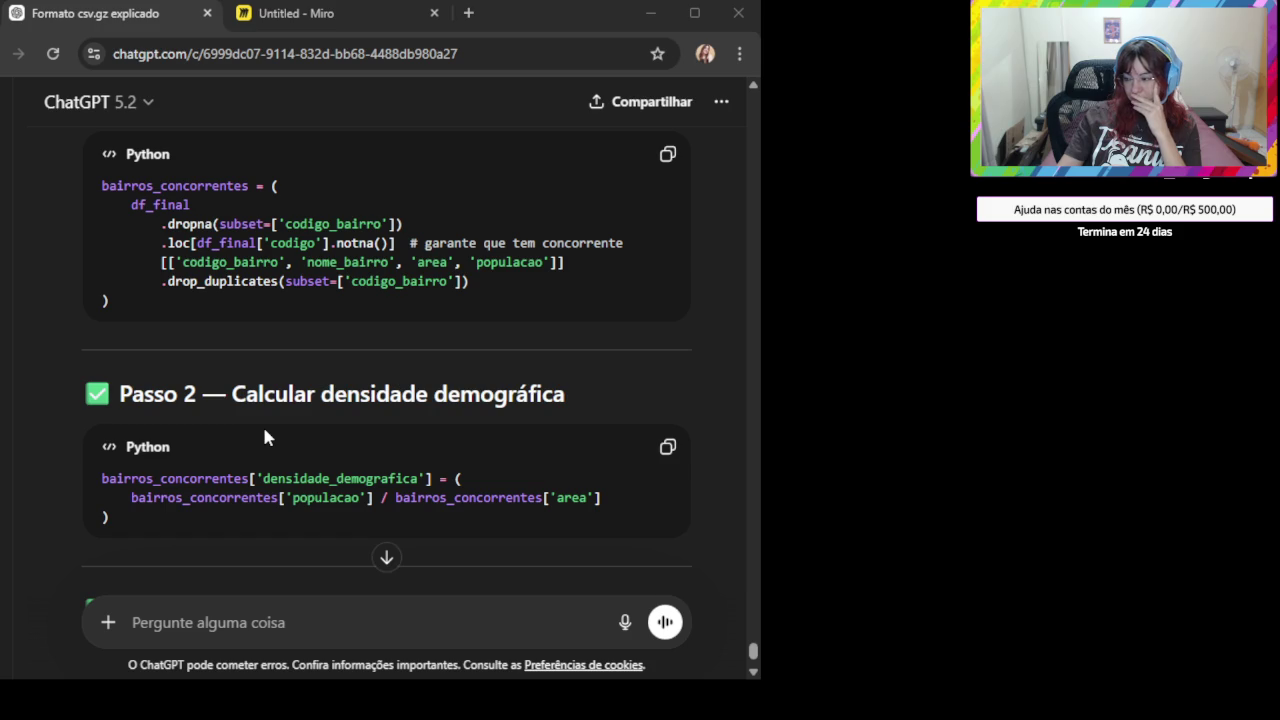
pyautogui.scroll(2, 266, 436)
pyautogui.scroll(-2, 266, 436)
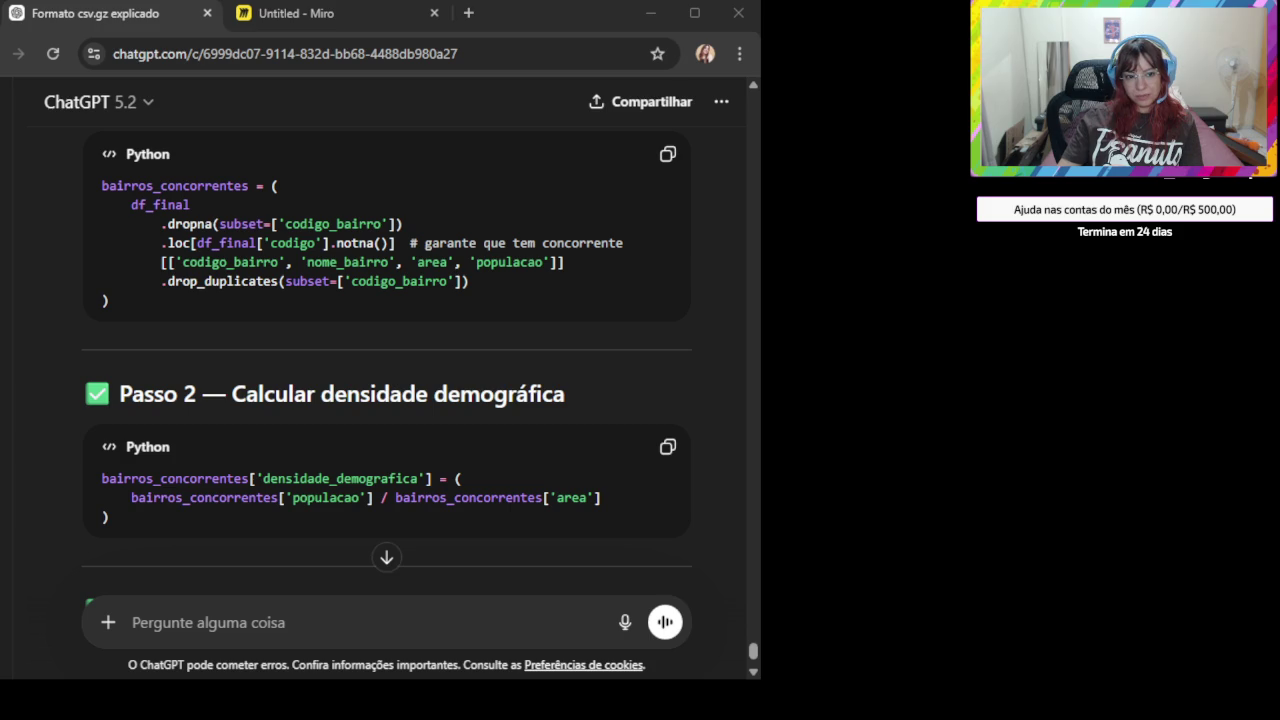
# - Paste the bairros_concorrentes code and info output screenshot beside the Miro code notes
pyautogui.click(350, 13)
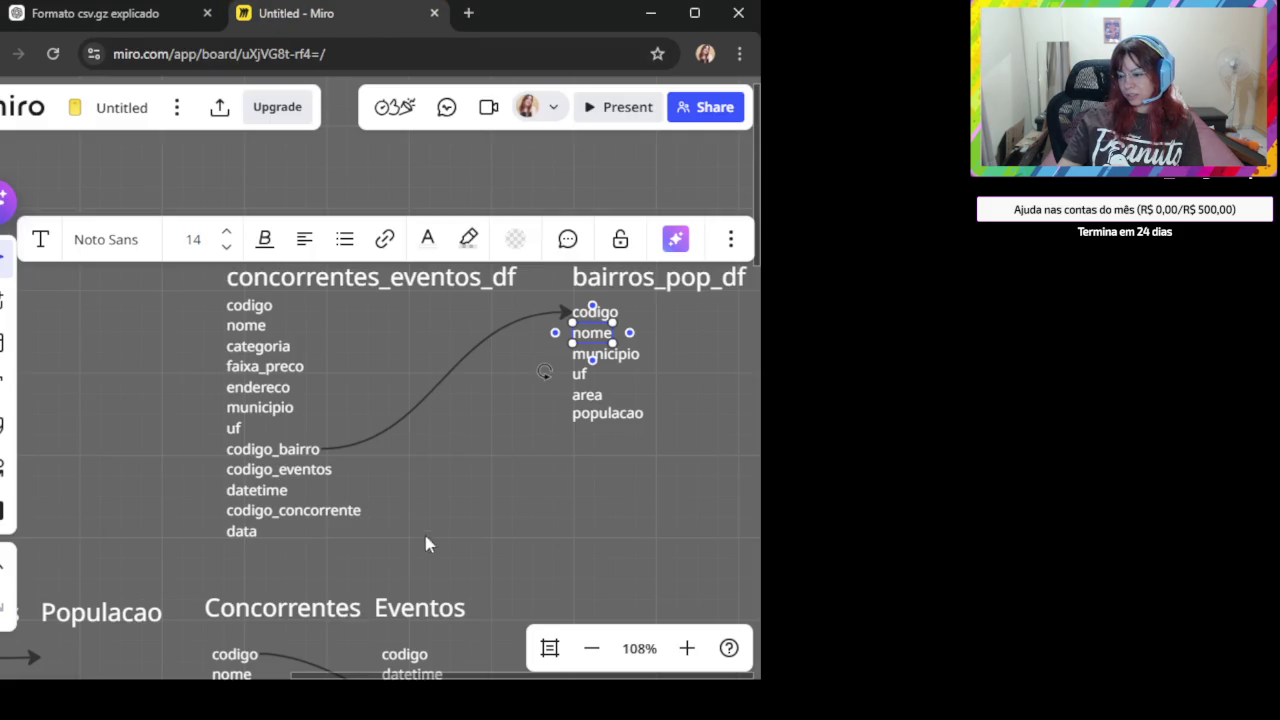
pyautogui.scroll(-5, 423, 576)
pyautogui.scroll(-4, 371, 309)
pyautogui.scroll(-5, 414, 409)
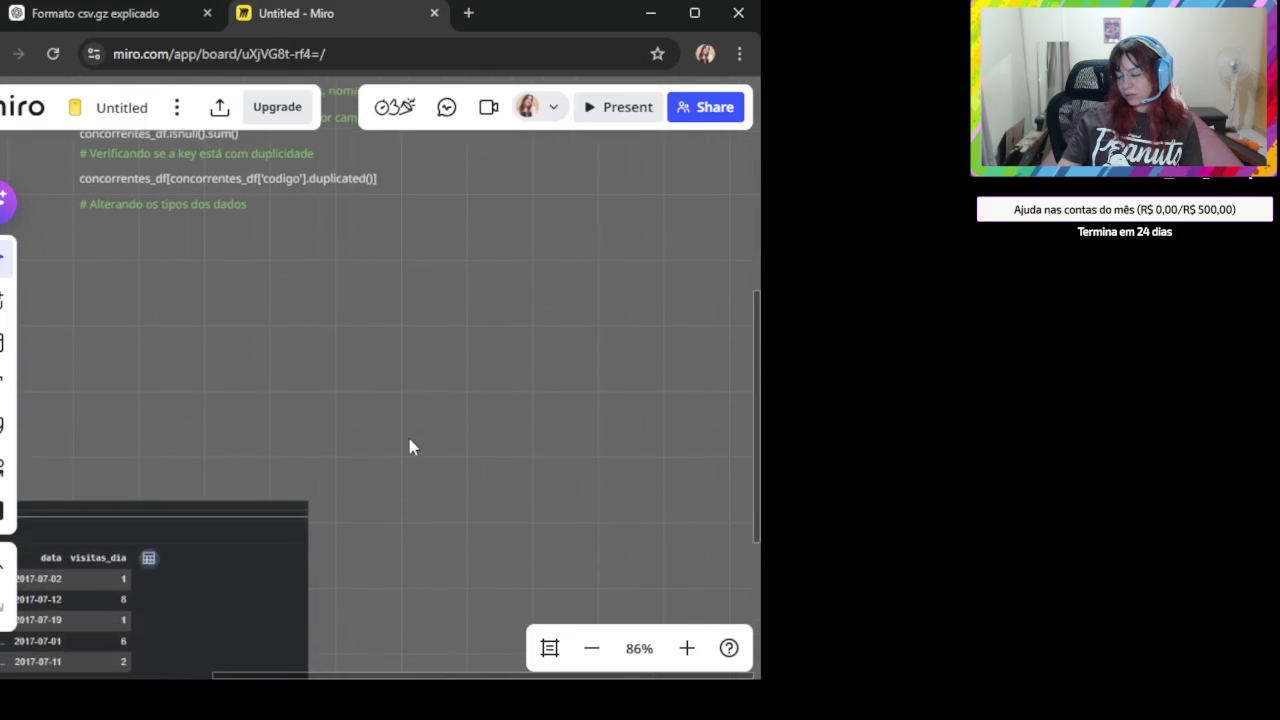
pyautogui.hotkey('ctrl', 'v')
# - Return to the ChatGPT conversation at the end of its latest reply
pyautogui.scroll(3, 323, 381)
pyautogui.scroll(3, 240, 413)
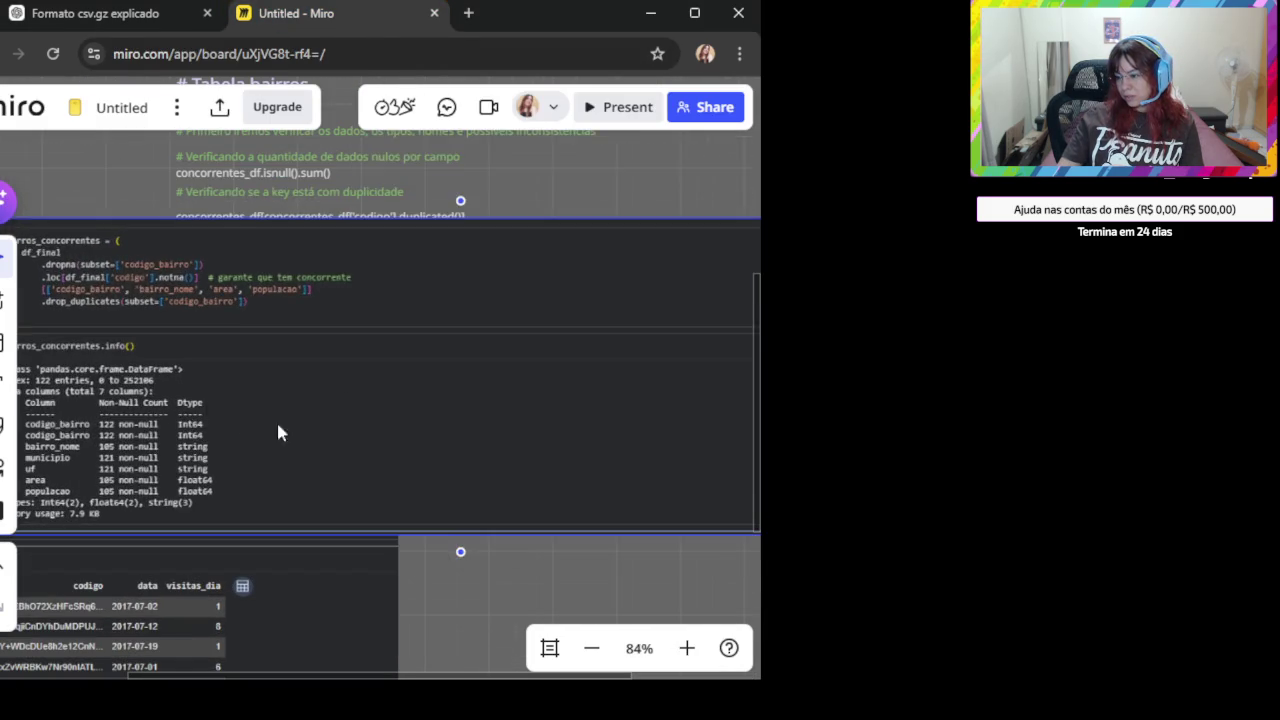
pyautogui.scroll(1, 553, 385)
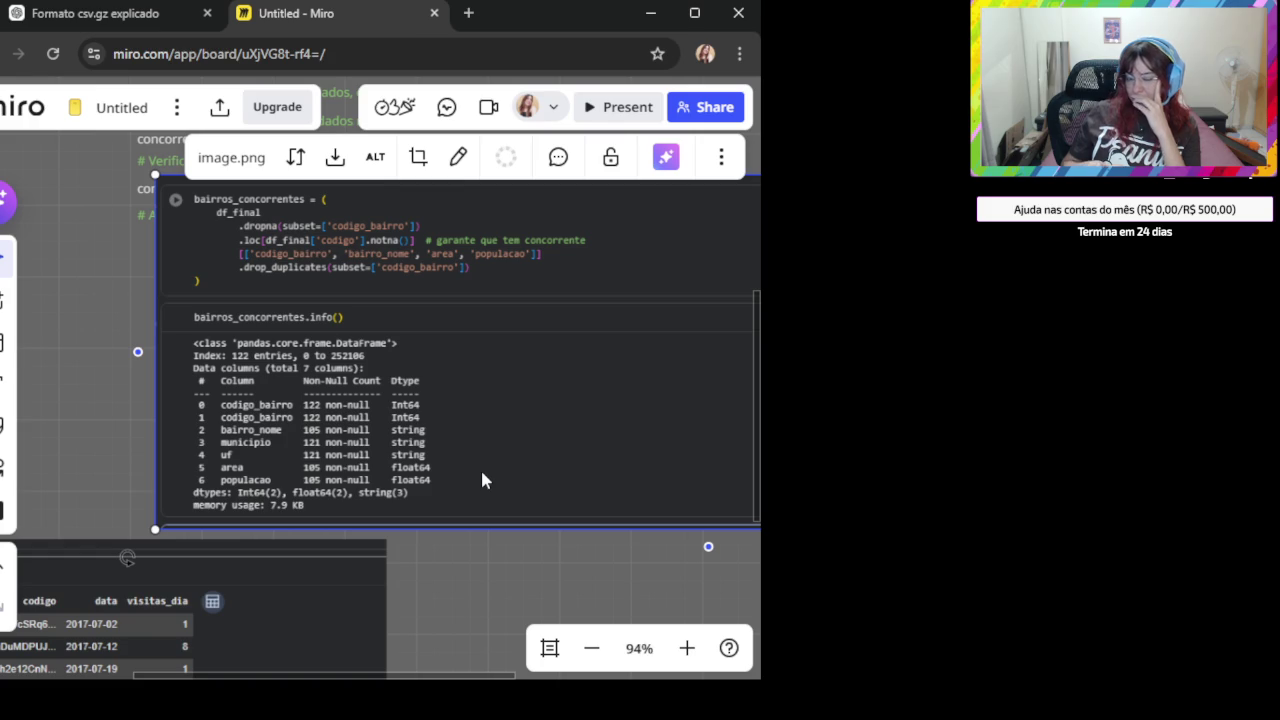
pyautogui.click(100, 13)
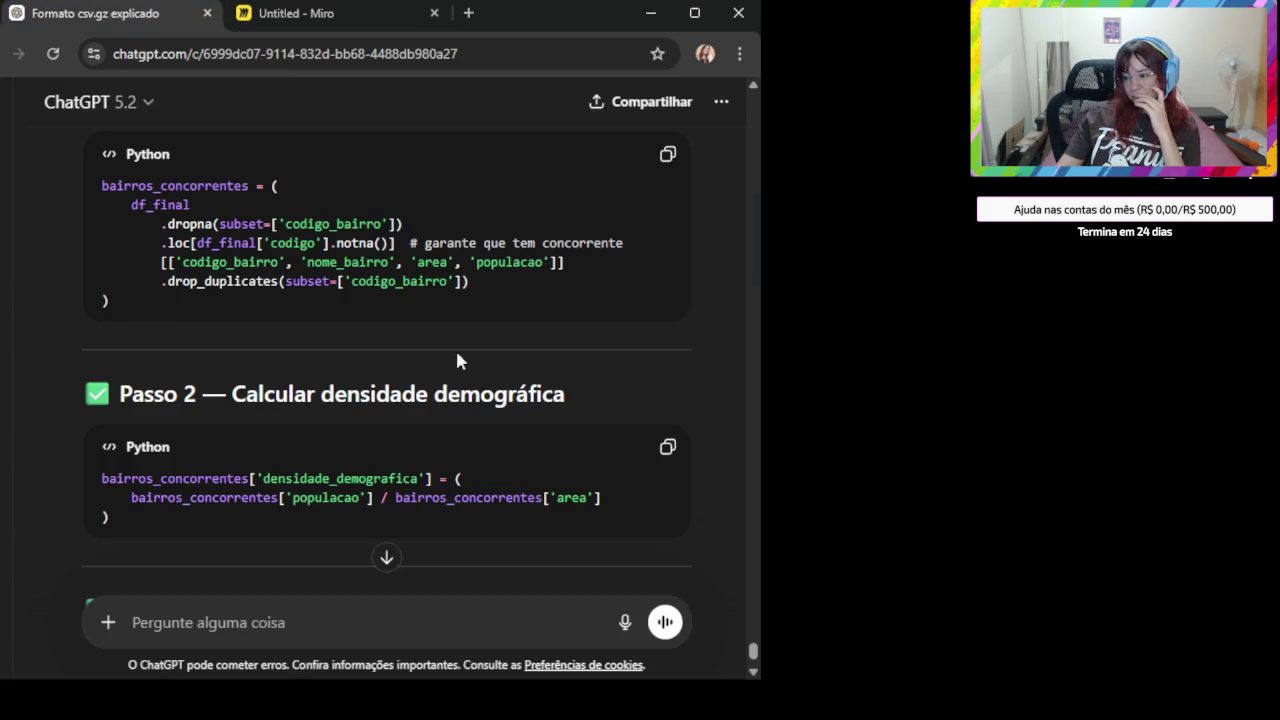
pyautogui.scroll(-10, 725, 330)
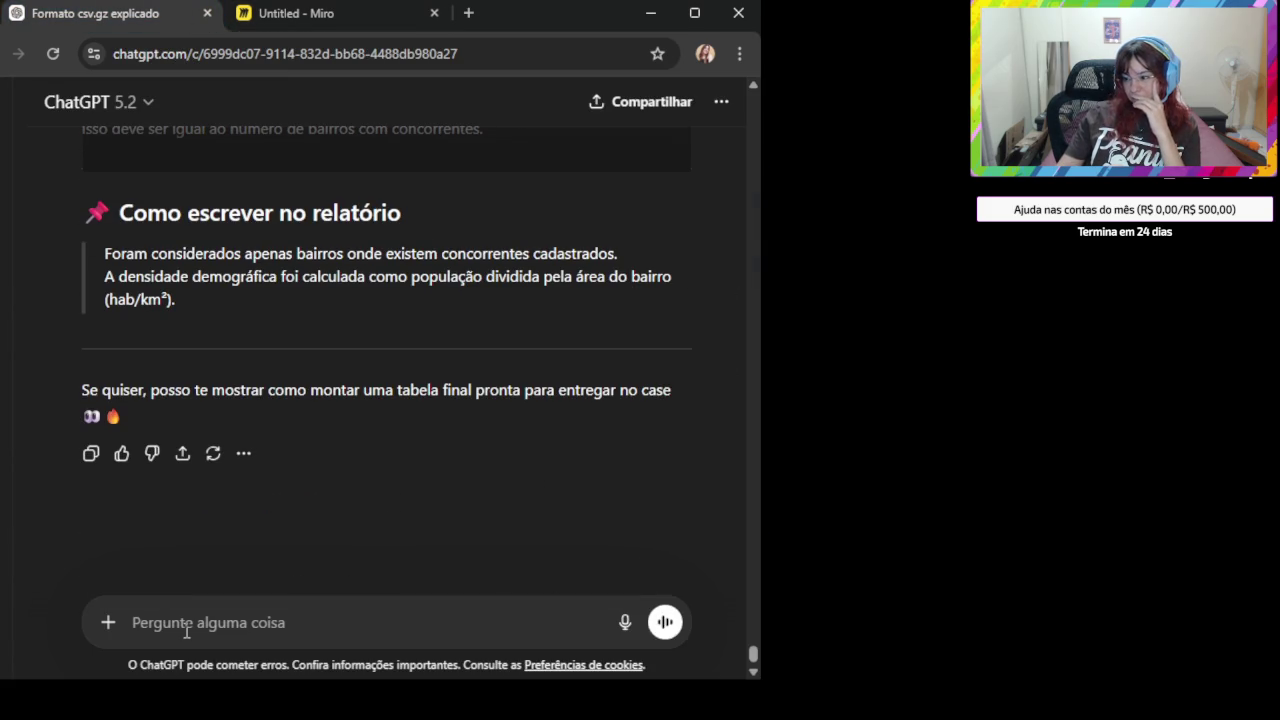
# - Start the follow-up 'Vamos aos poucos primeiro eu só quero pegar o codigo'
pyautogui.write('Vamos aos poucos')
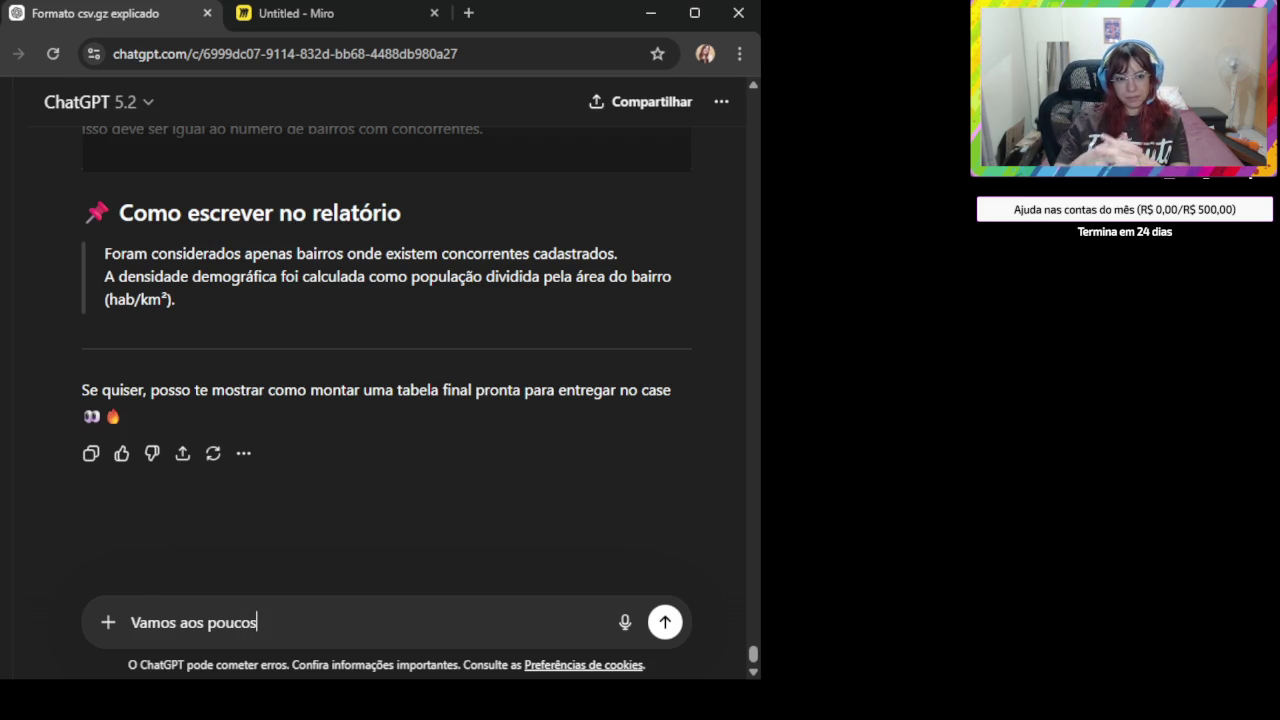
pyautogui.write(' primeiro eu só quero pegar')
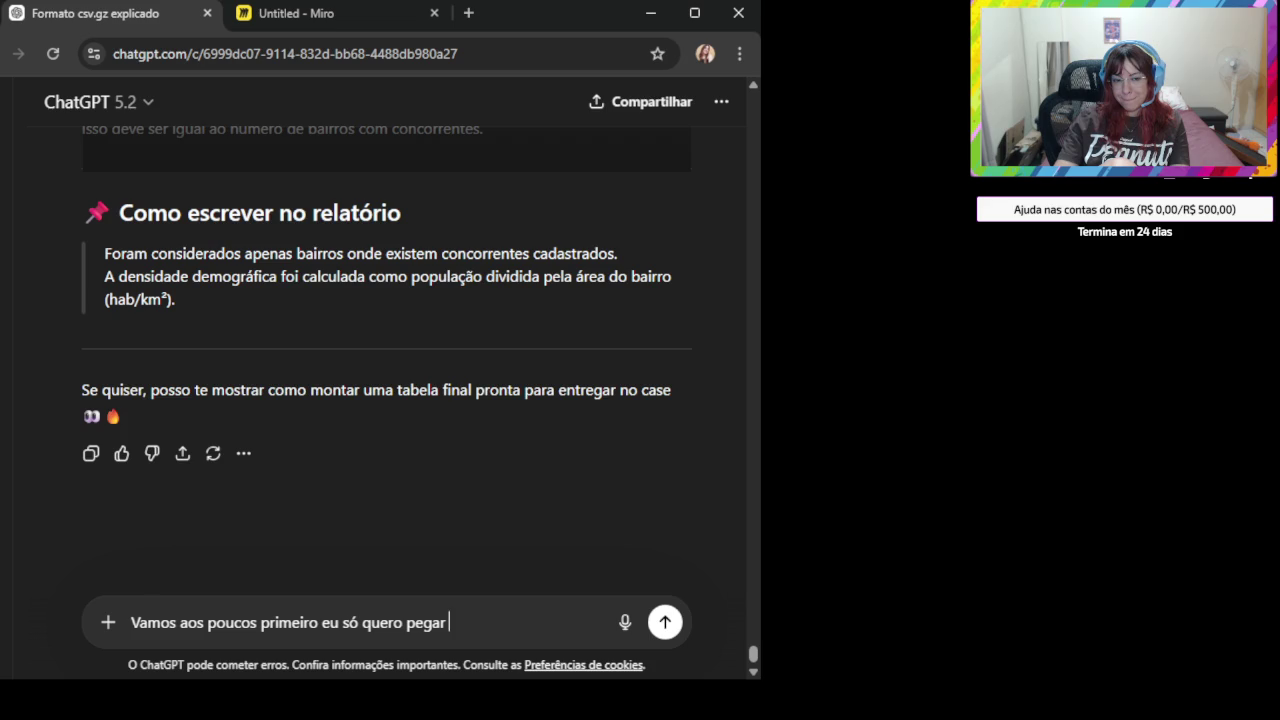
pyautogui.write('os codi')
pyautogui.press('BackSpace')
pyautogui.press('BackSpace')
pyautogui.write('digos')
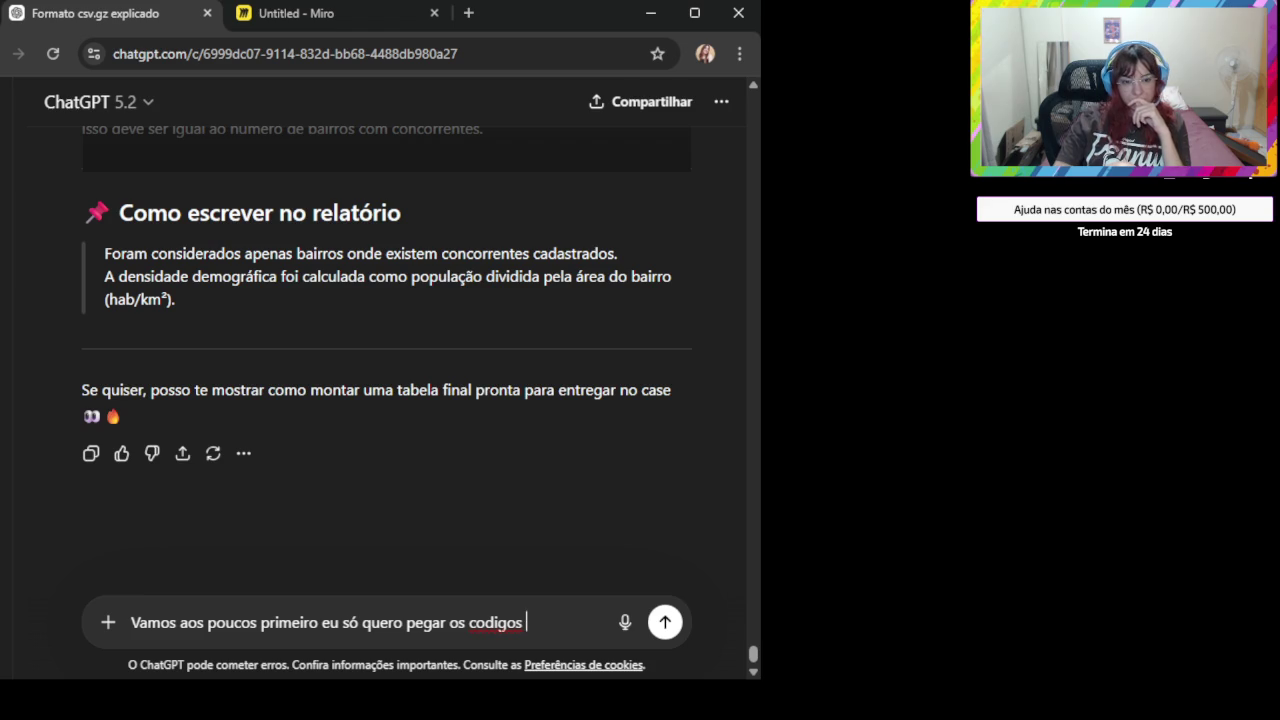
pyautogui.press('BackSpace')
pyautogui.press('BackSpace')
pyautogui.press('BackSpace')
pyautogui.press('BackSpace')
pyautogui.press('BackSpace')
pyautogui.press('BackSpace')
pyautogui.press('BackSpace')
pyautogui.press('BackSpace')
pyautogui.write('codigo')
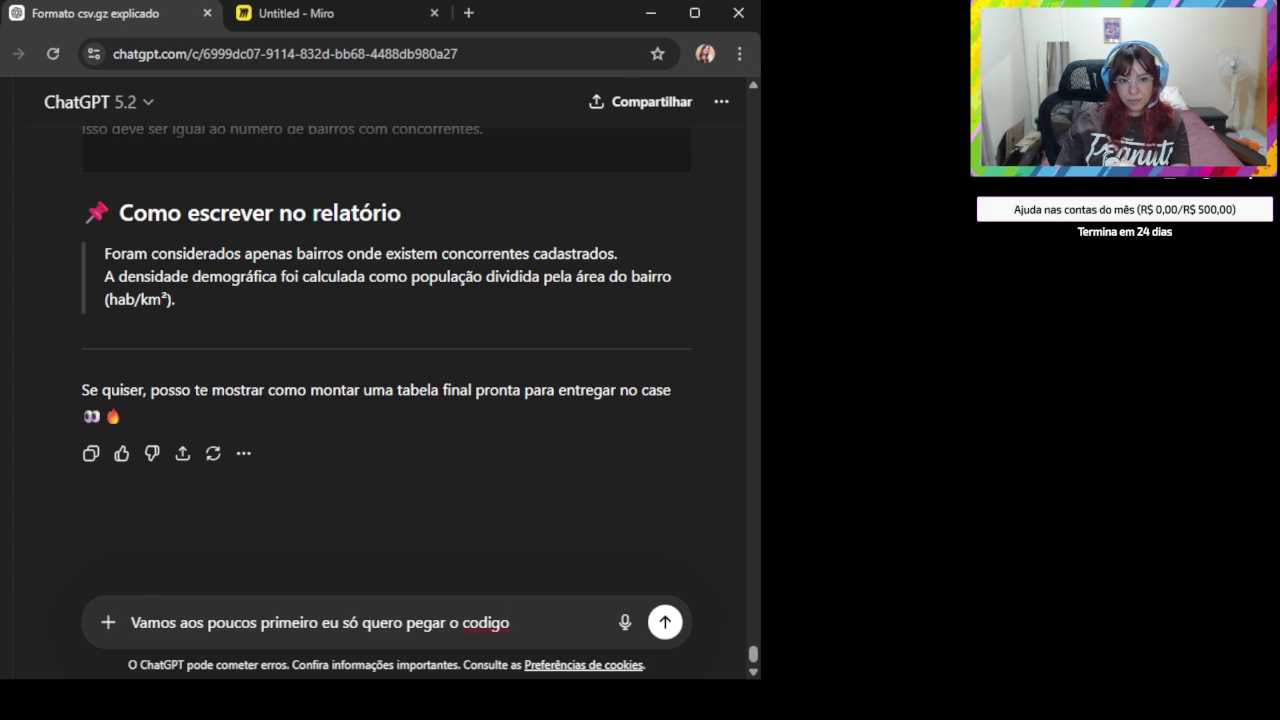
# - Replace the word with pasted codigo_bairro and finish with 'que também tenha codigo'
pyautogui.click(478, 622)
pyautogui.doubleClick(478, 622)
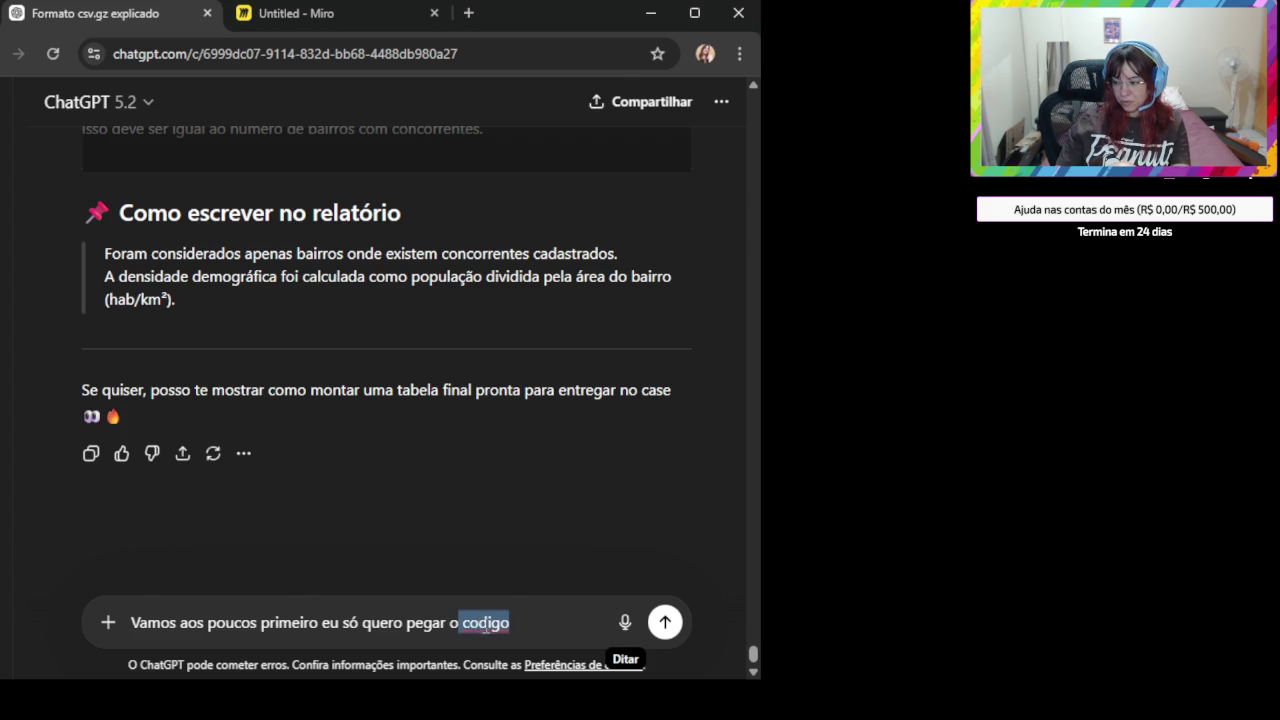
pyautogui.write('codigocodigo_bairro')
pyautogui.doubleClick(505, 624)
pyautogui.click(495, 636)
pyautogui.moveTo(509, 624); pyautogui.dragTo(462, 624)
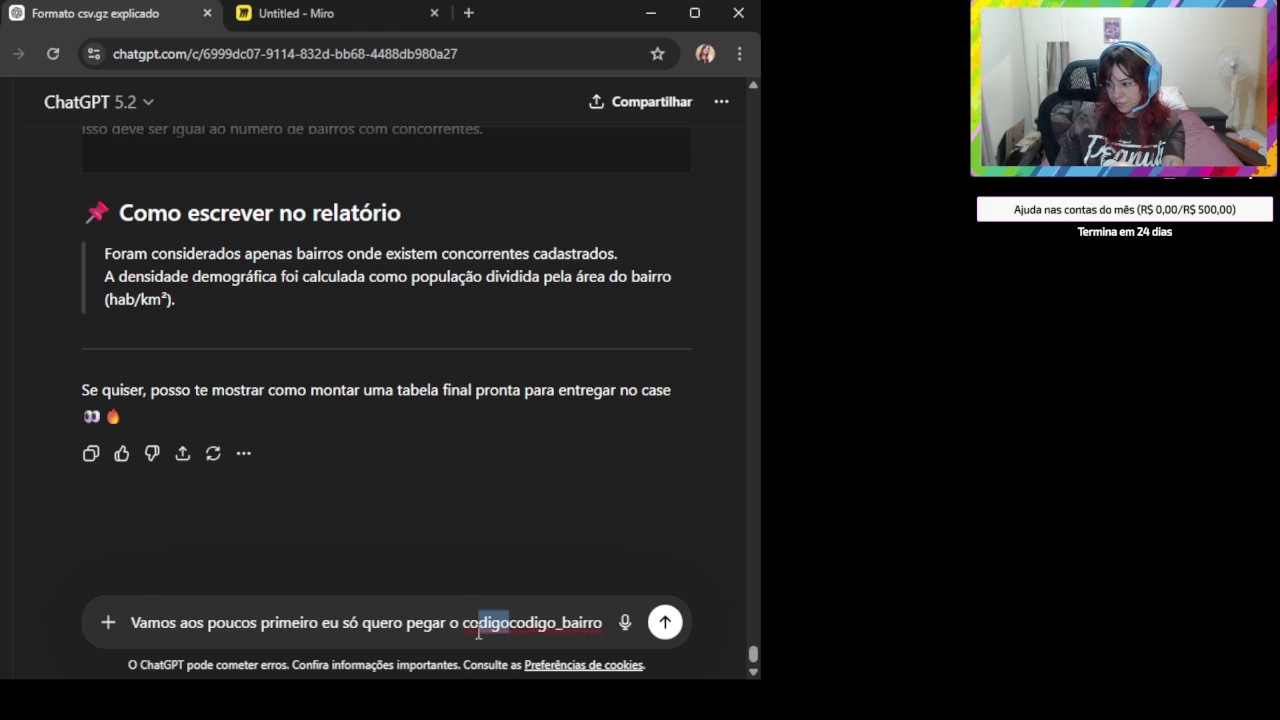
pyautogui.press('BackSpace')
pyautogui.click(586, 623)
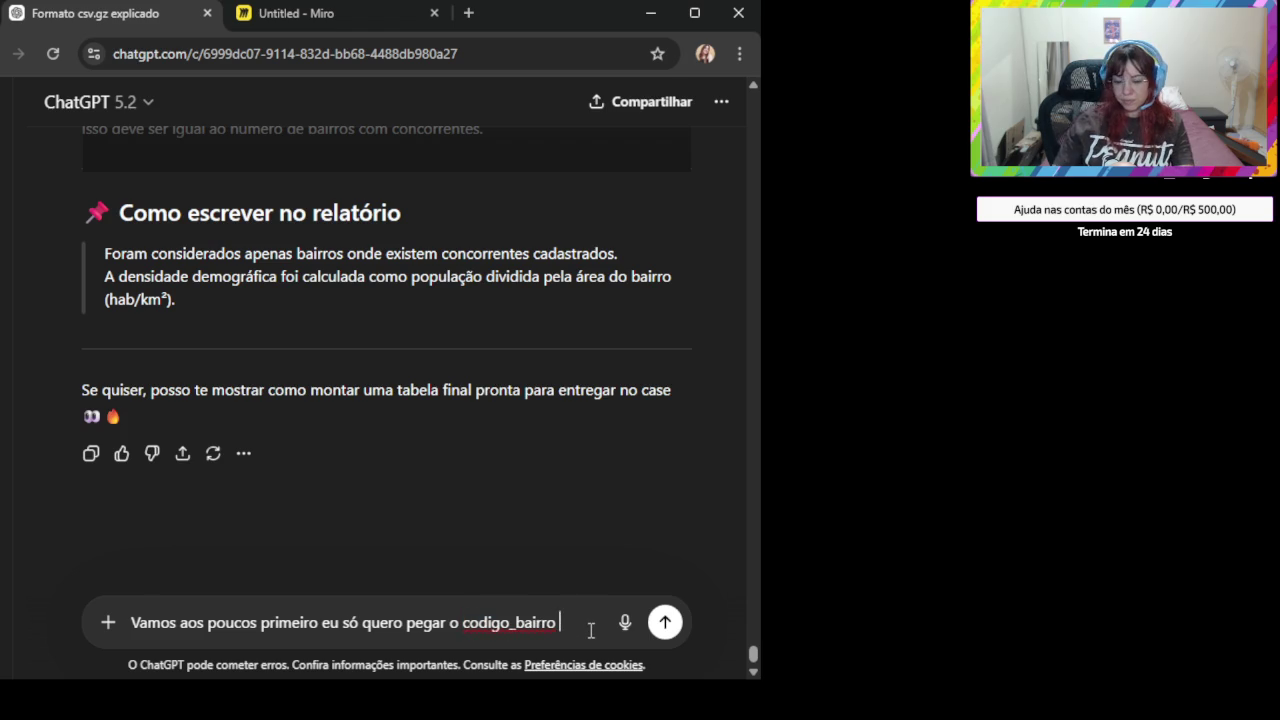
pyautogui.write('que ')
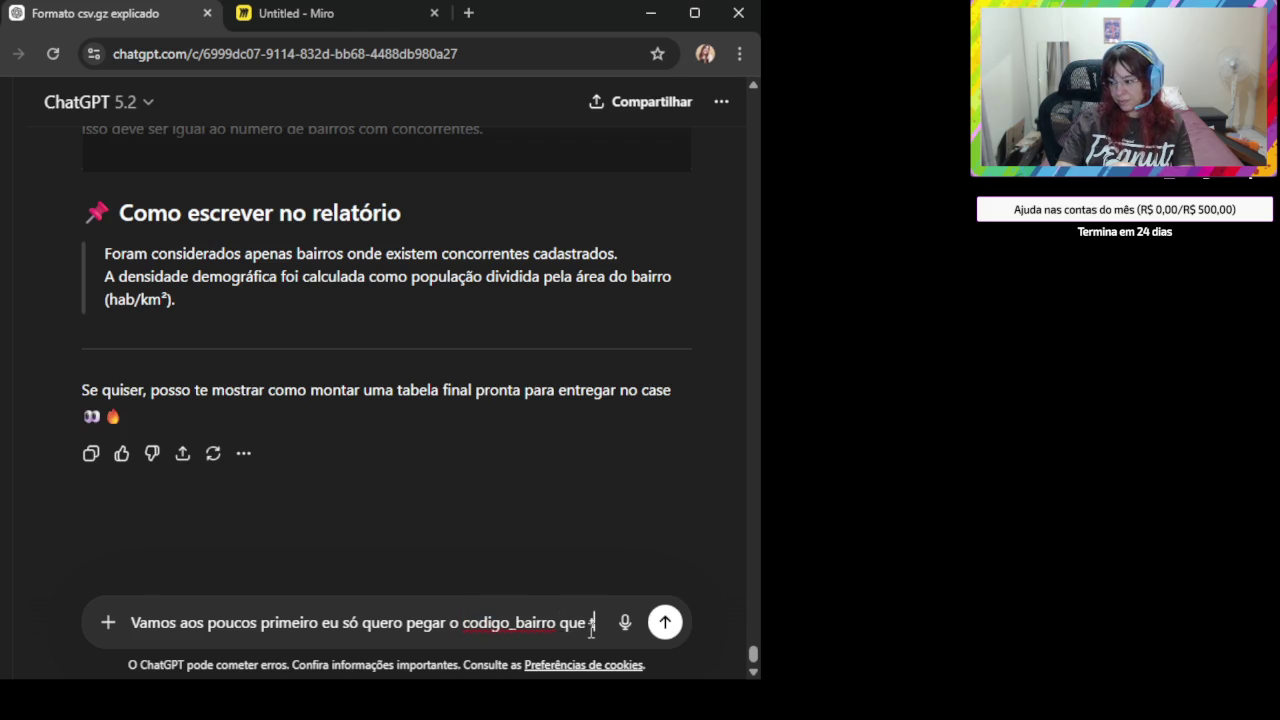
pyautogui.write('ta')
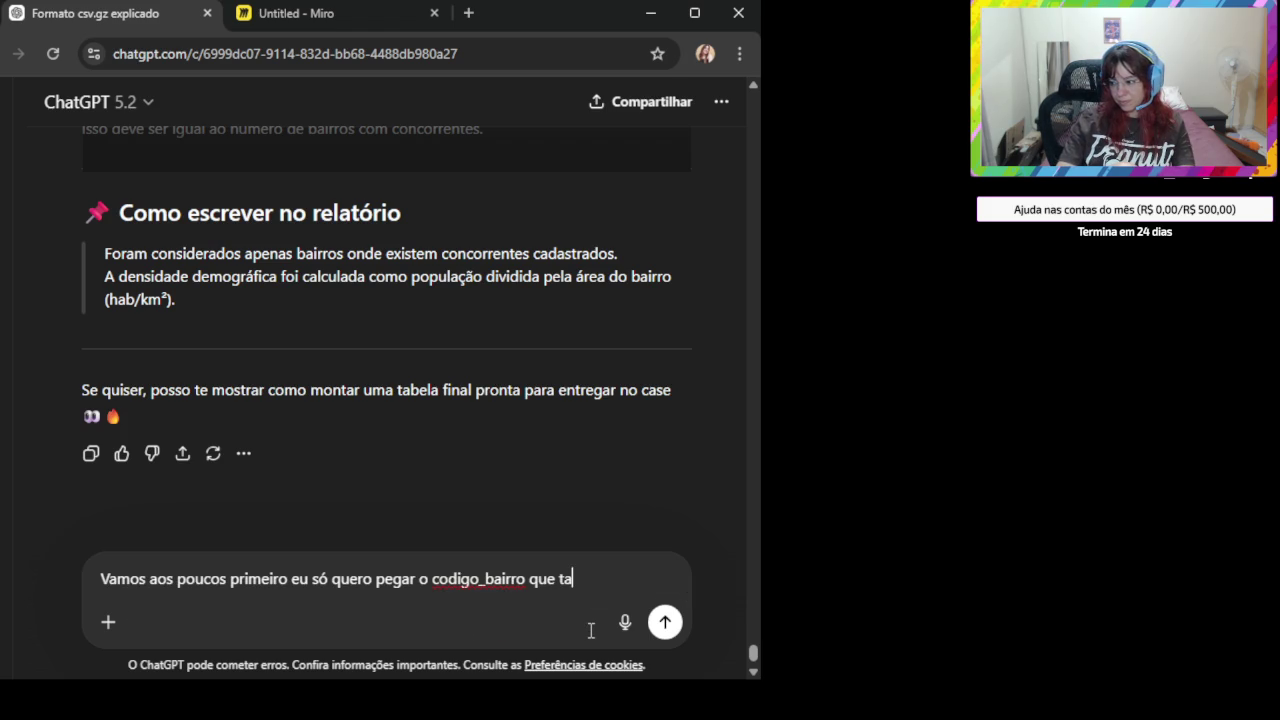
pyautogui.write('mbém tenha codigo')
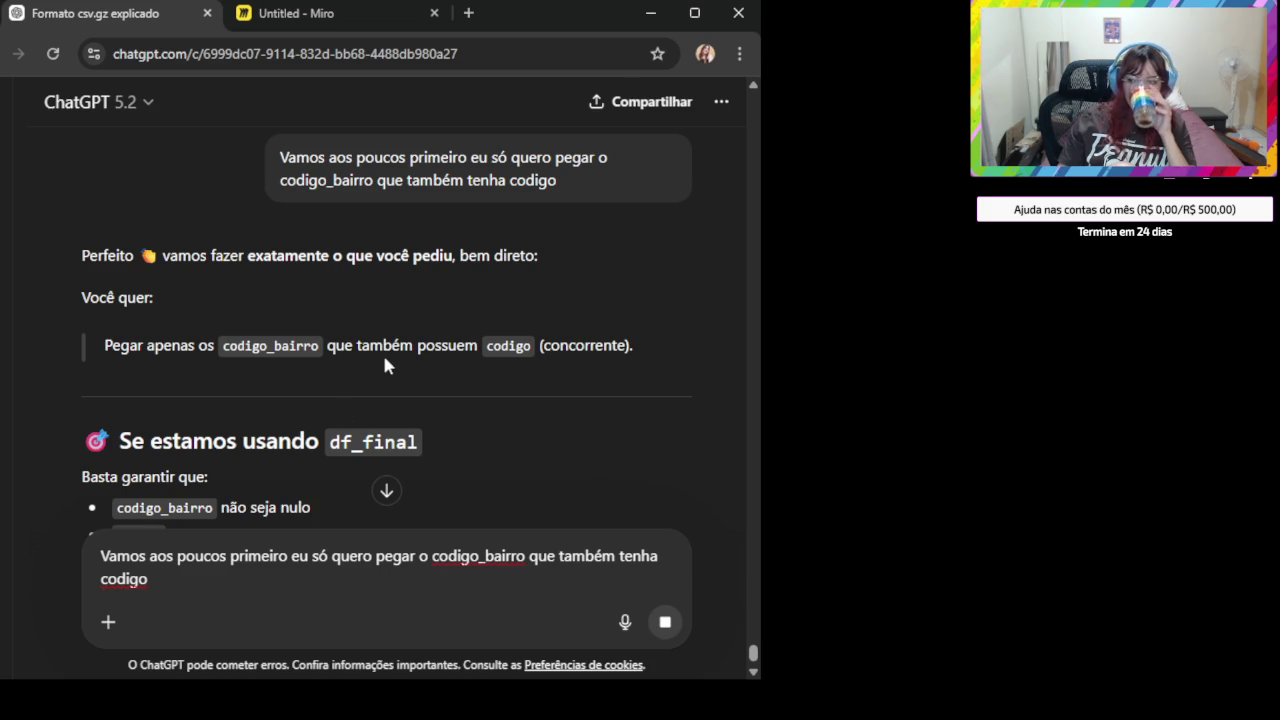
# - Send the request and read ChatGPT's bairros_validos filtering answer
pyautogui.scroll(-1, 375, 368)
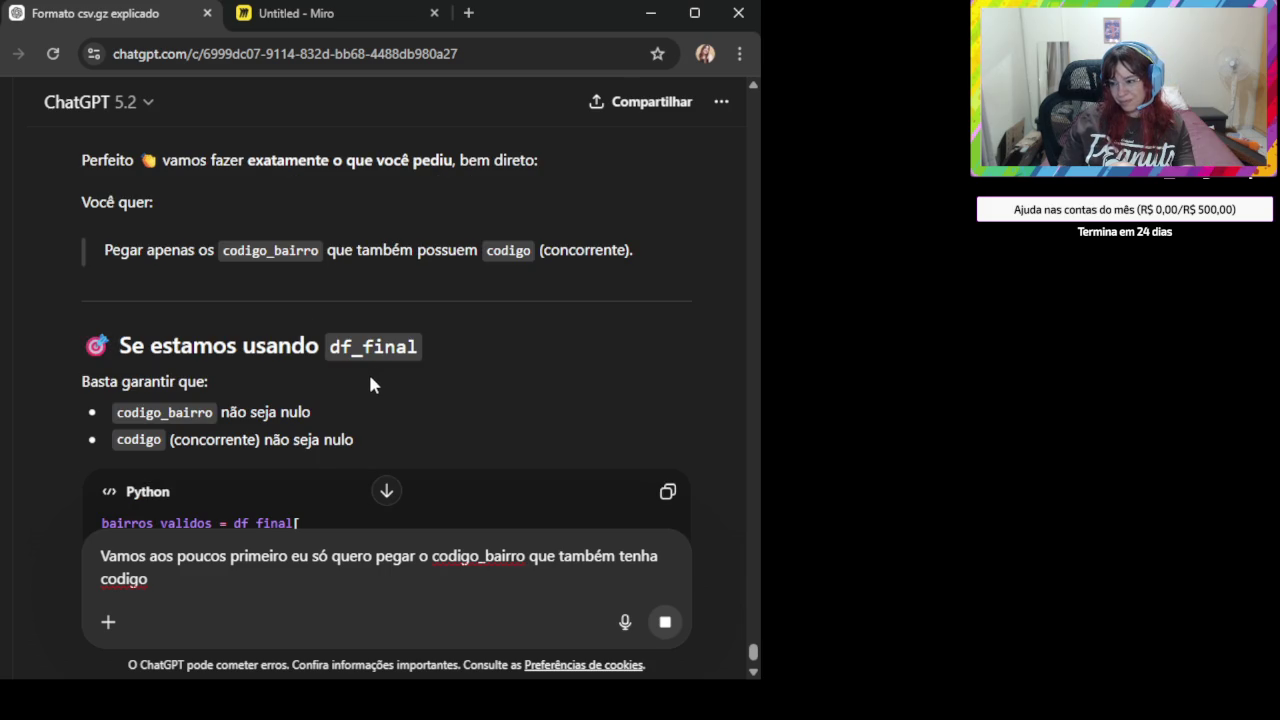
pyautogui.scroll(-1, 368, 375)
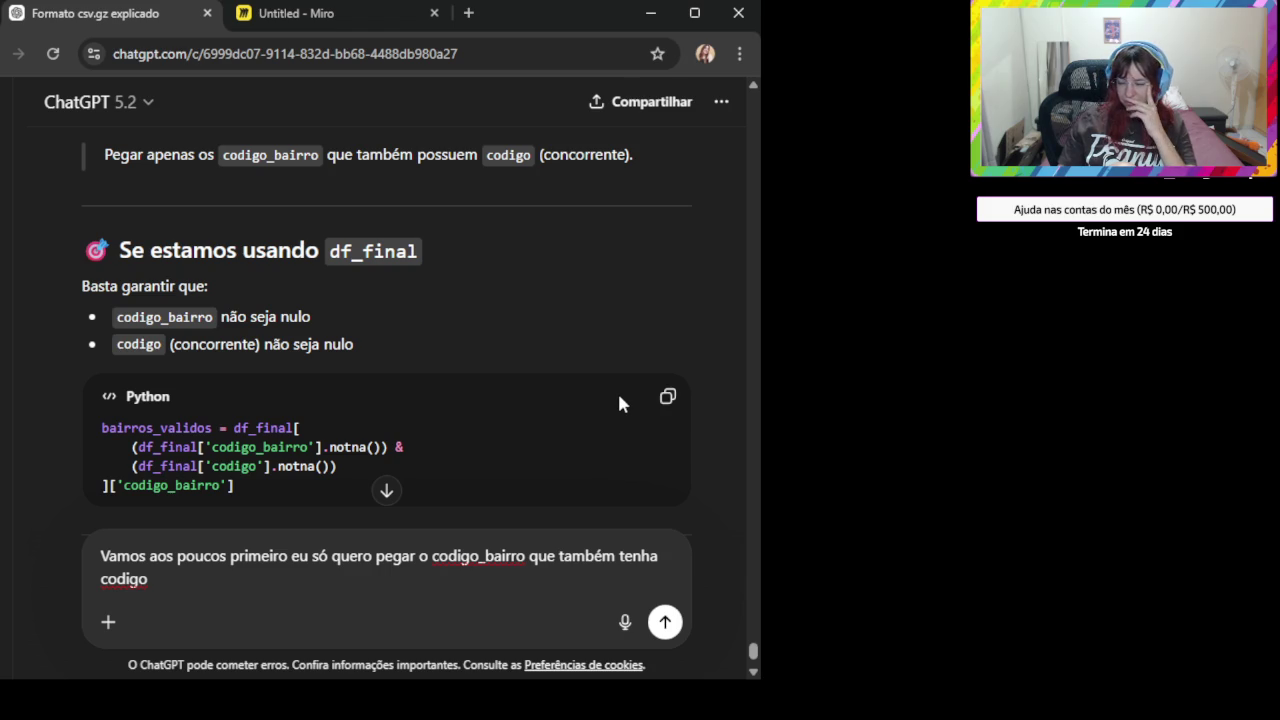
pyautogui.press('Return')
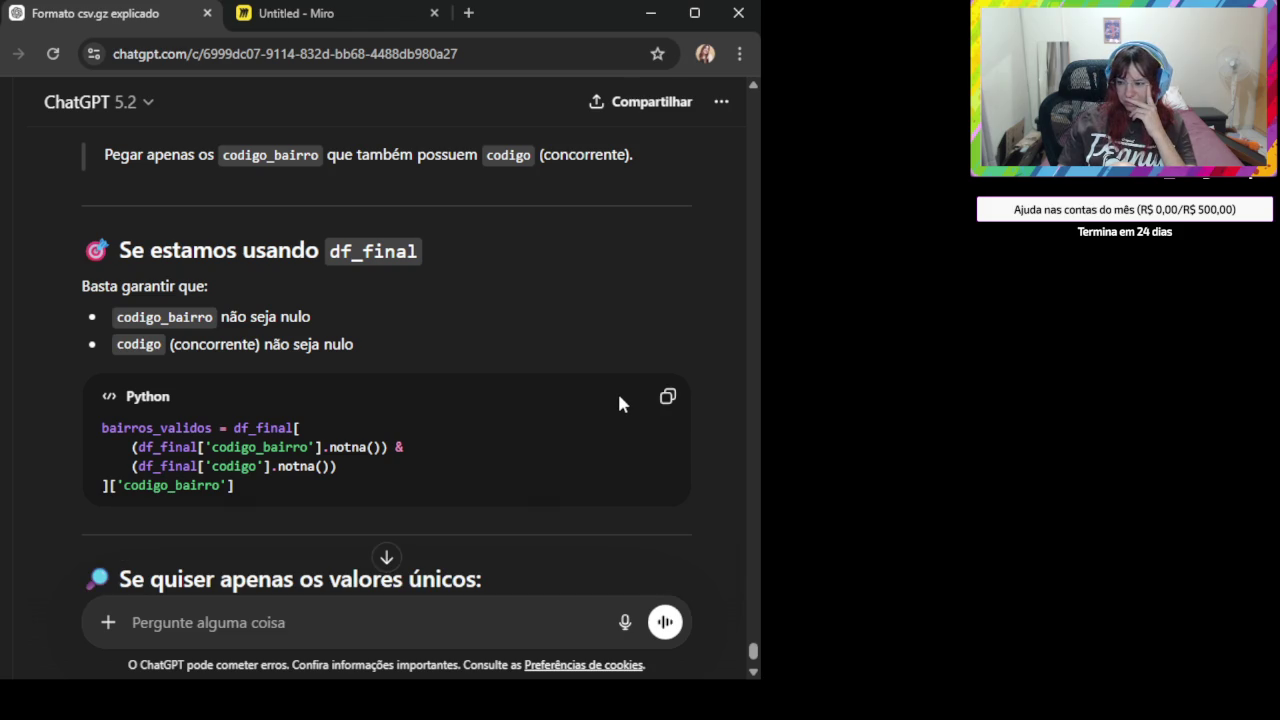
pyautogui.scroll(-1, 619, 400)
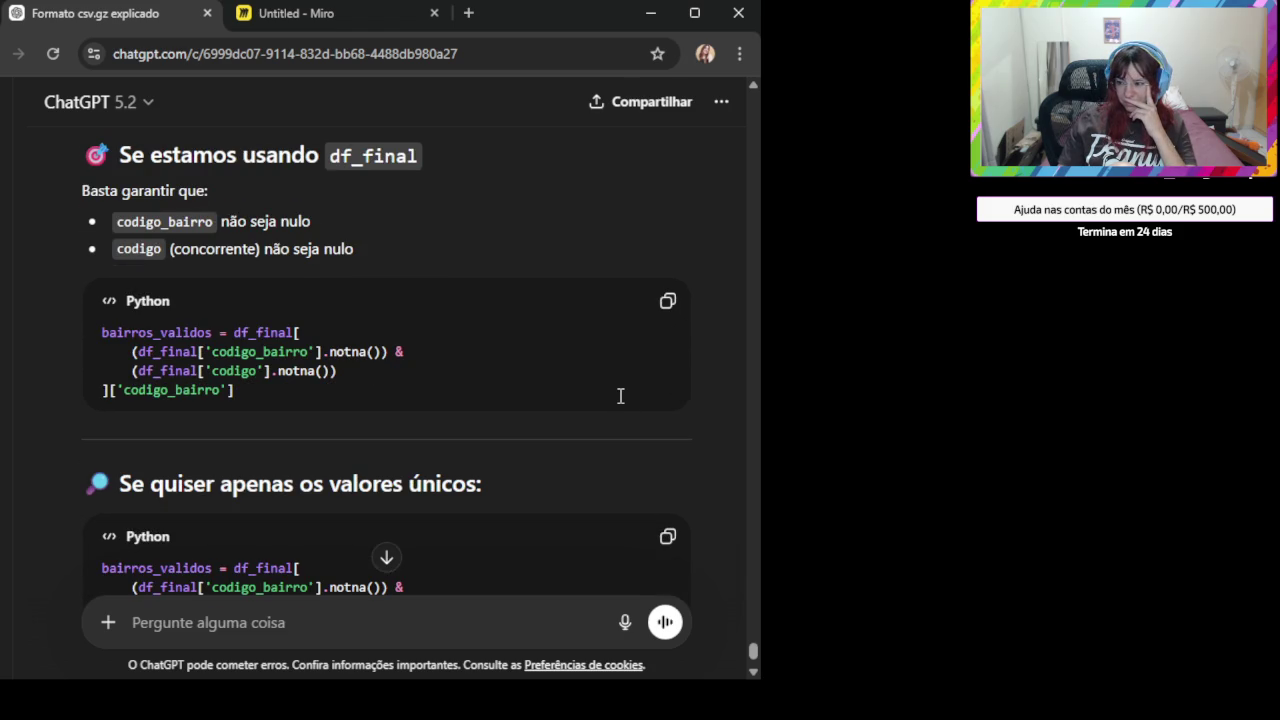
pyautogui.scroll(-2, 620, 396)
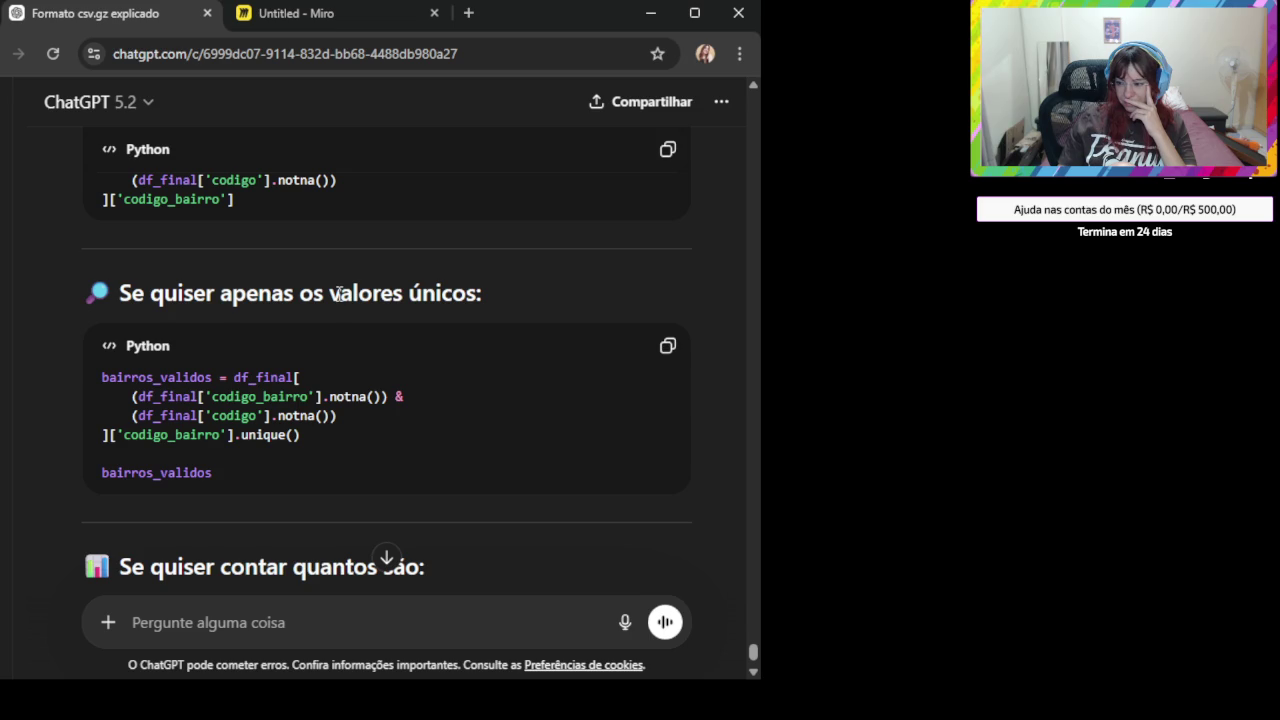
# - Inspect the .unique() line and copy the df_final non-null codigo_bairro and codigo filter
pyautogui.doubleClick(193, 435)
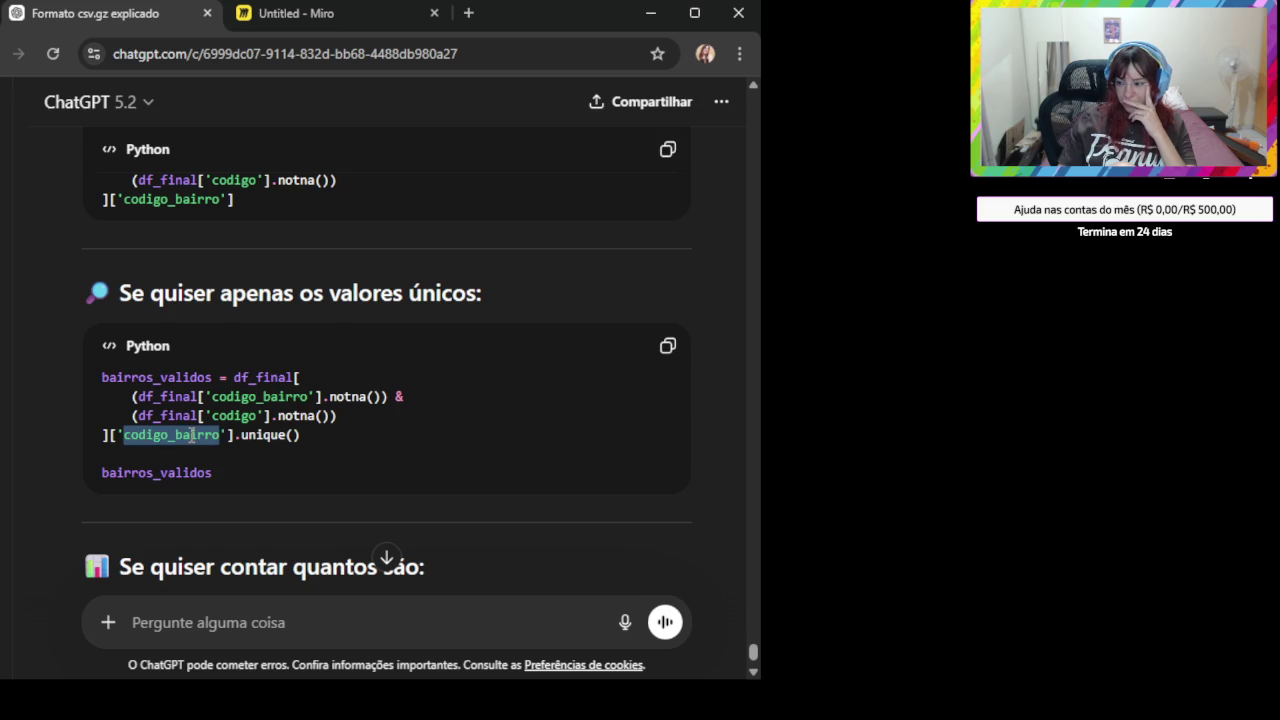
pyautogui.click(260, 437)
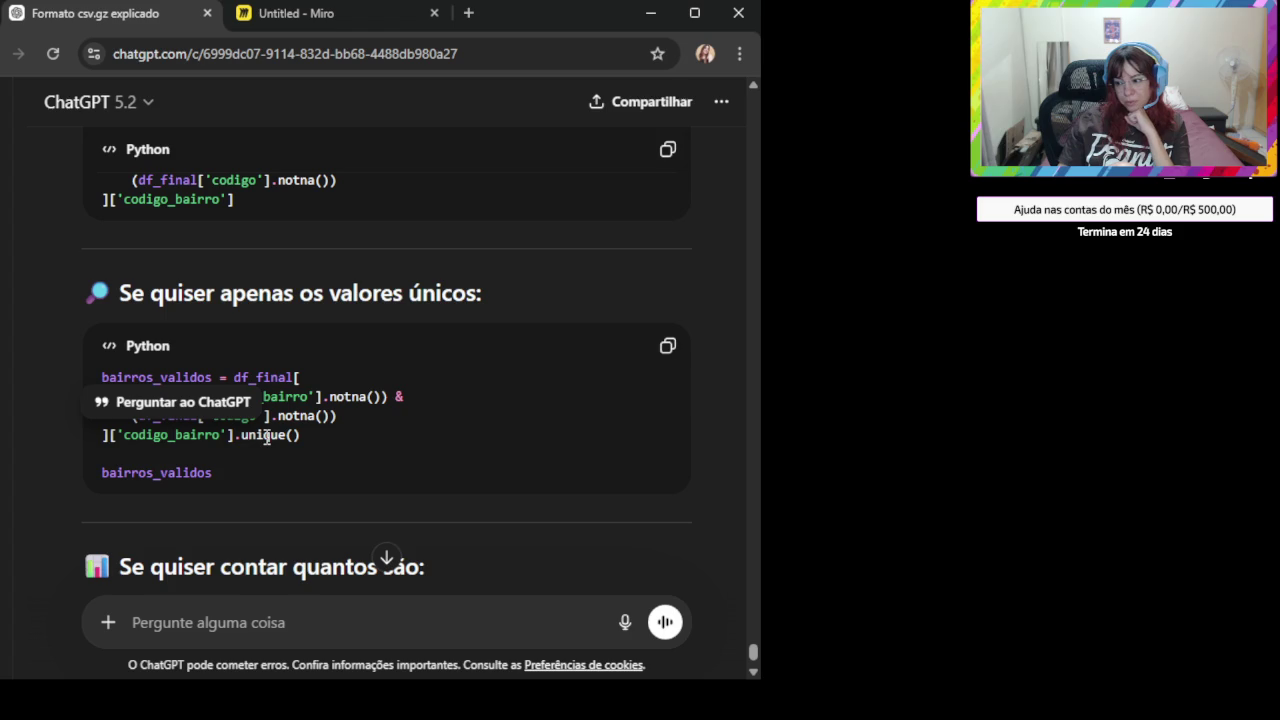
pyautogui.doubleClick(267, 437)
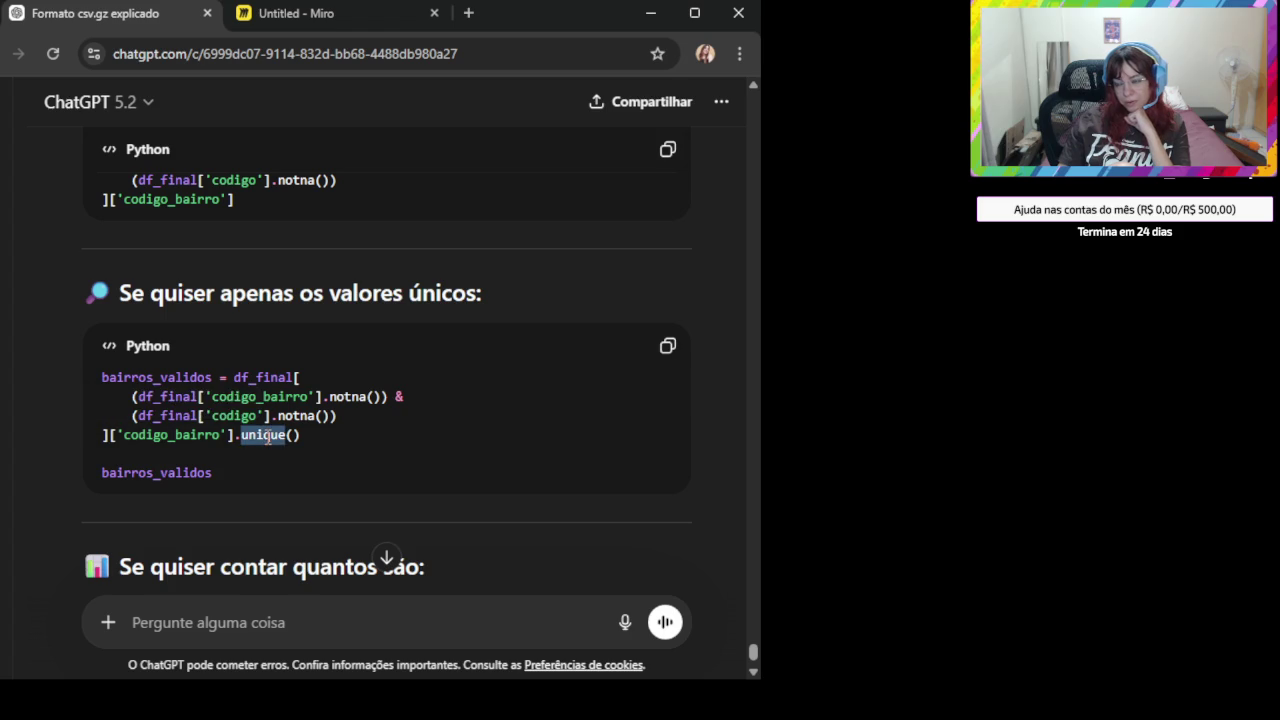
pyautogui.tripleClick(180, 445)
pyautogui.scroll(2, 520, 350)
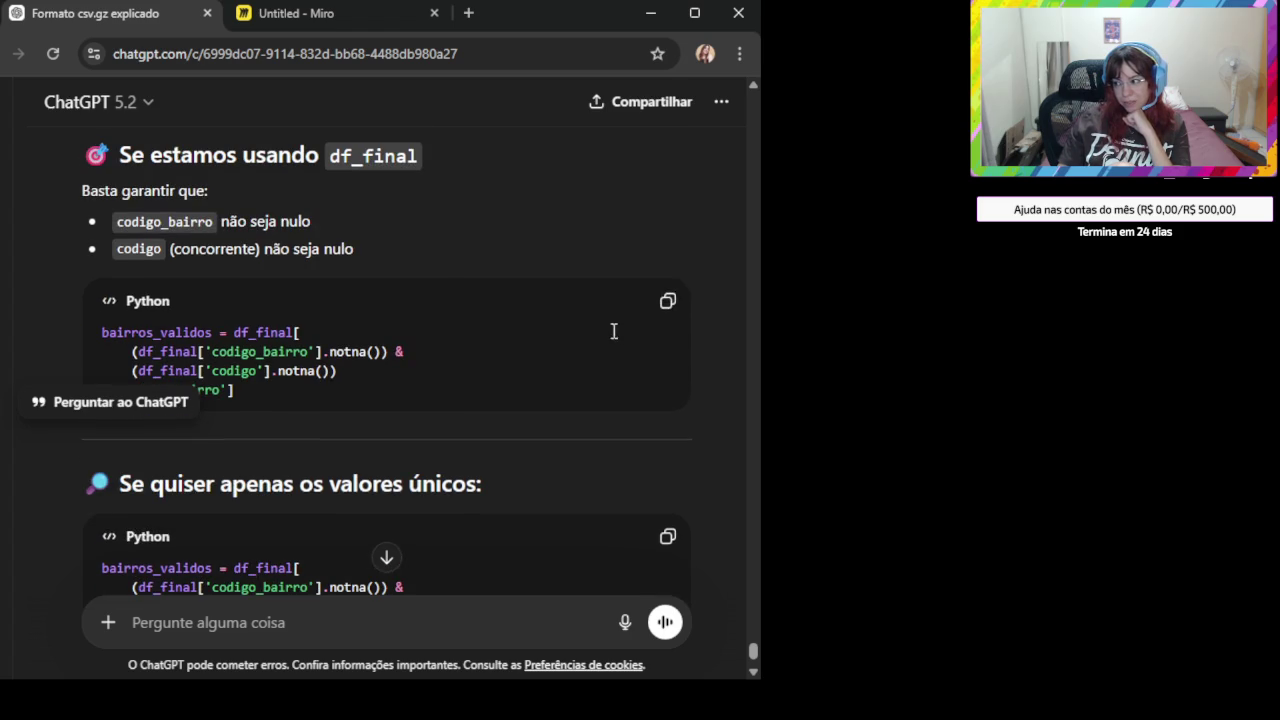
pyautogui.click(668, 303)
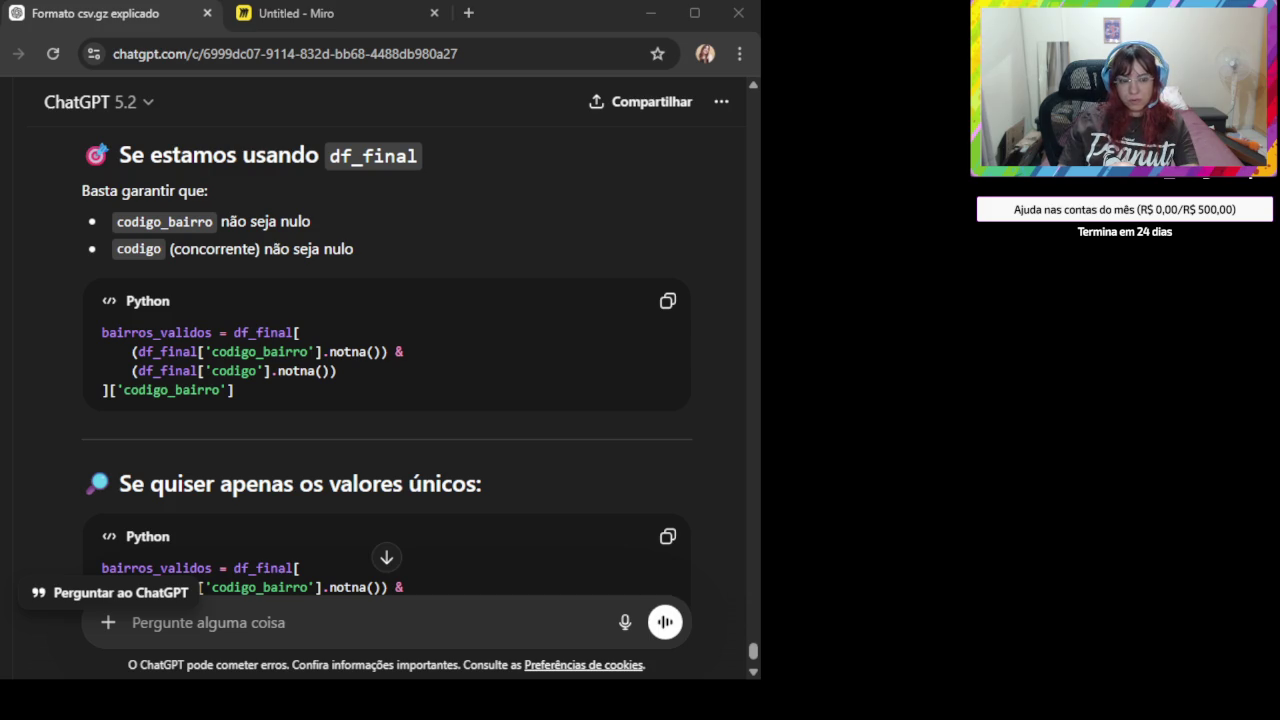
pyautogui.scroll(-3, 463, 530)
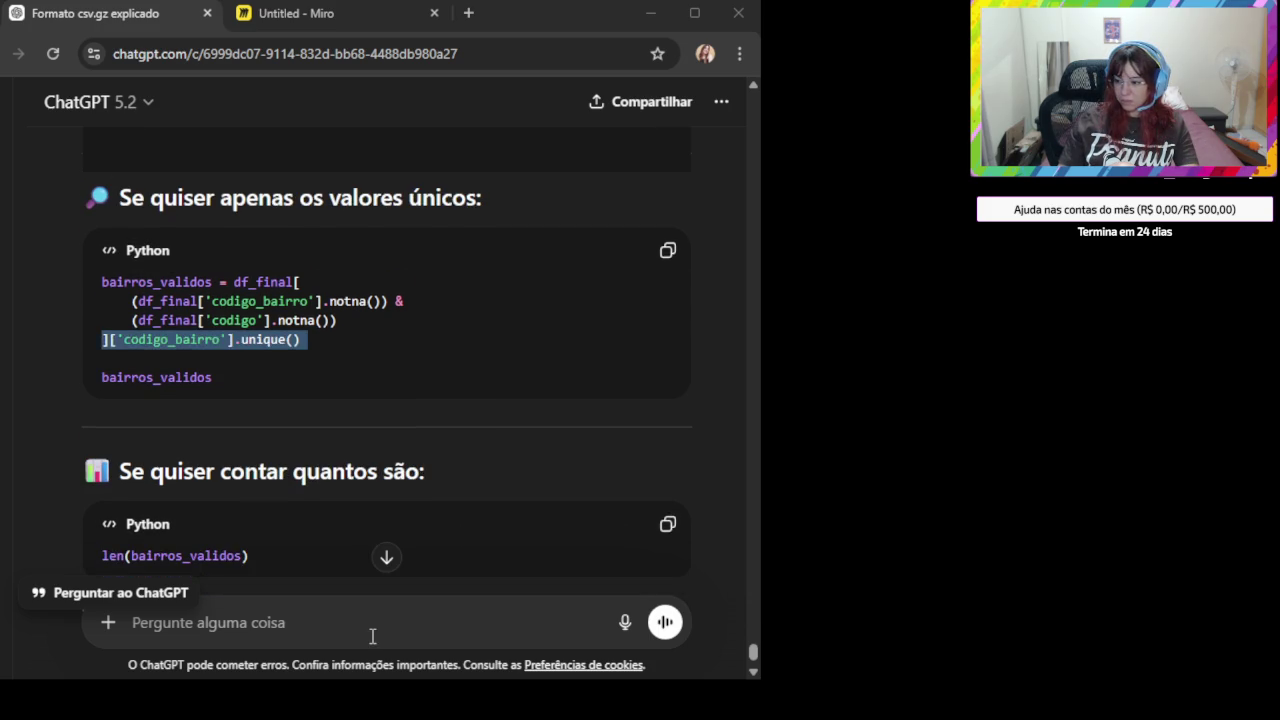
# - Paste the code-and-result screenshot into ChatGPT and send it for analysis
pyautogui.hotkey('ctrl', 'v')
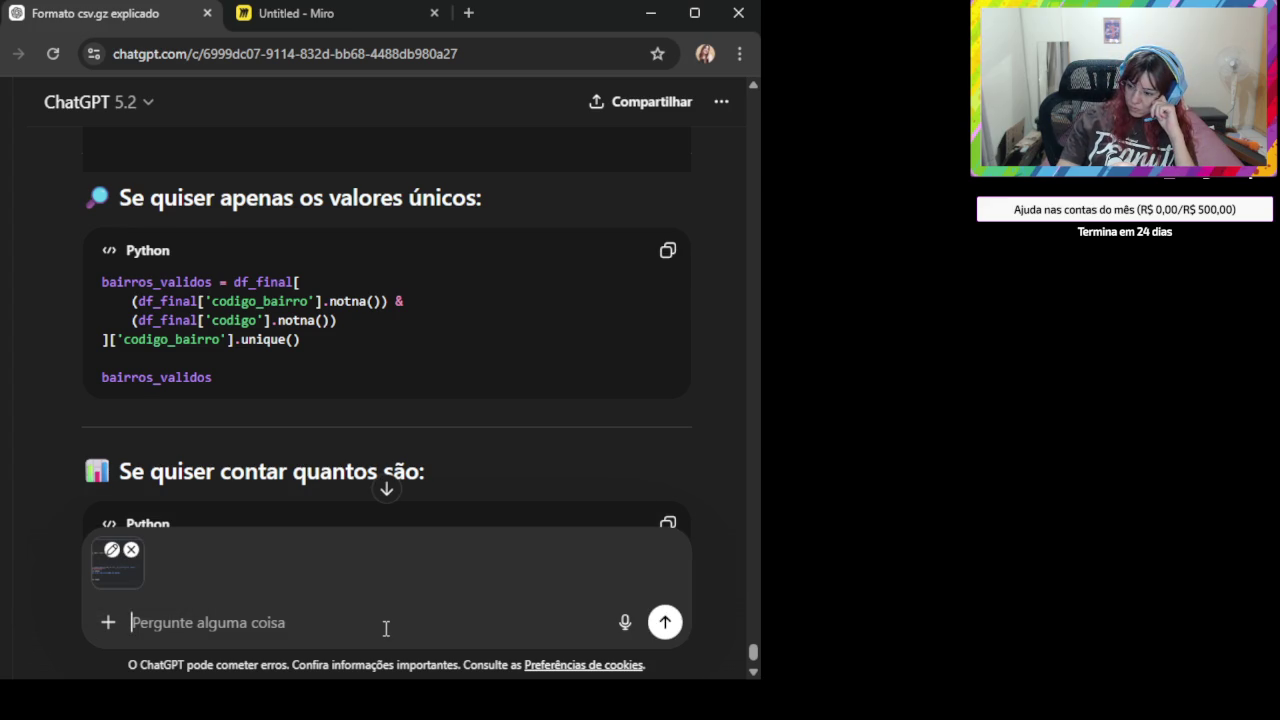
pyautogui.press('Return')
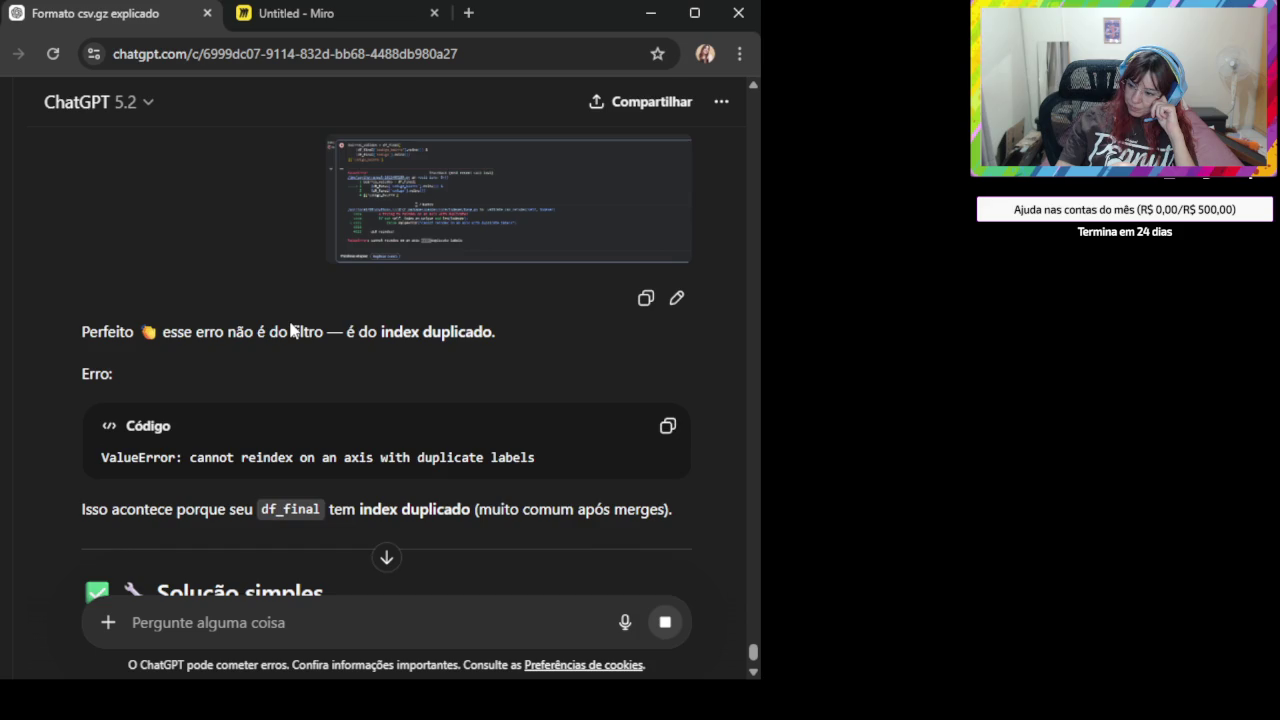
# - Copy the df_final.reset_index(drop=True) line and read on through the explanation
pyautogui.scroll(-3, 291, 330)
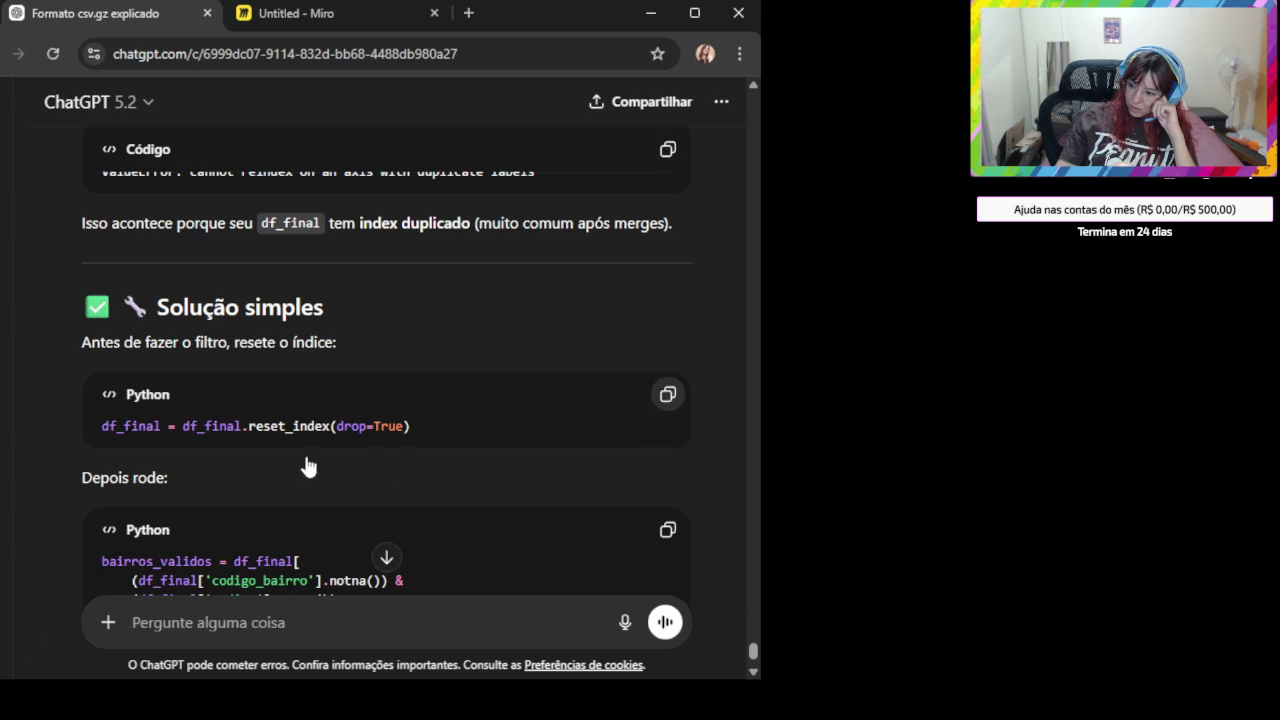
pyautogui.scroll(-1, 300, 436)
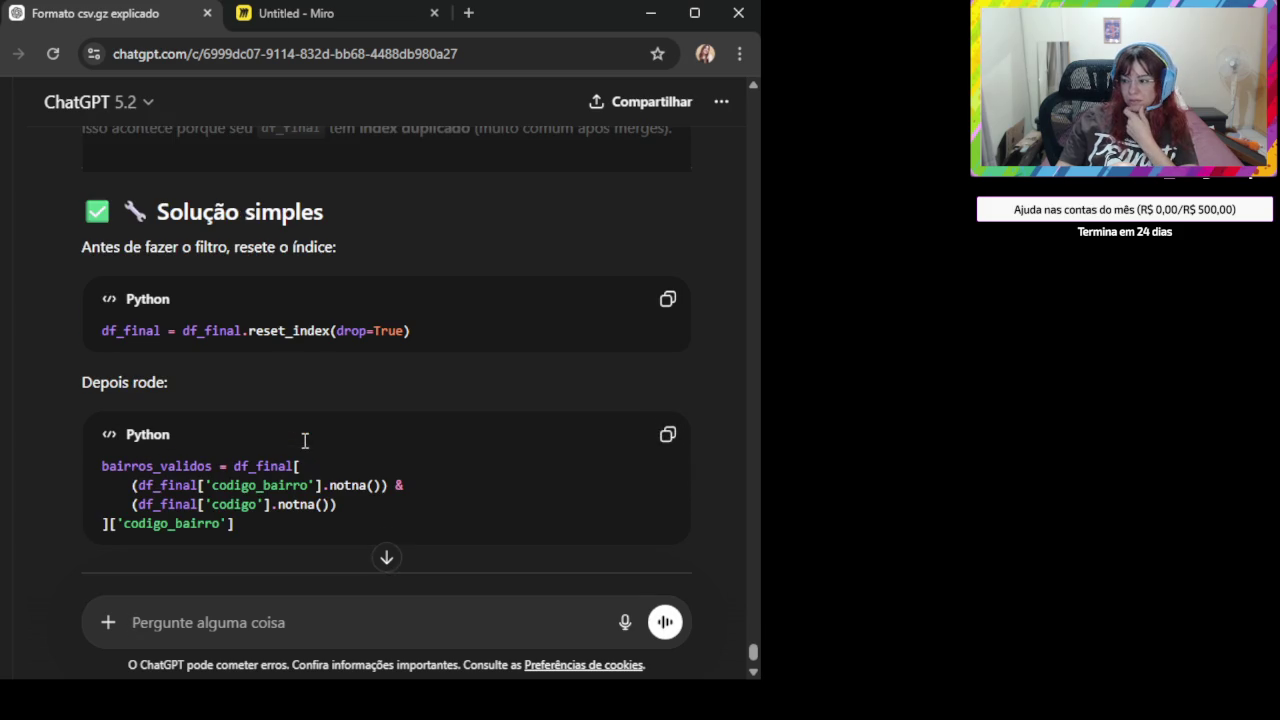
pyautogui.click(666, 437)
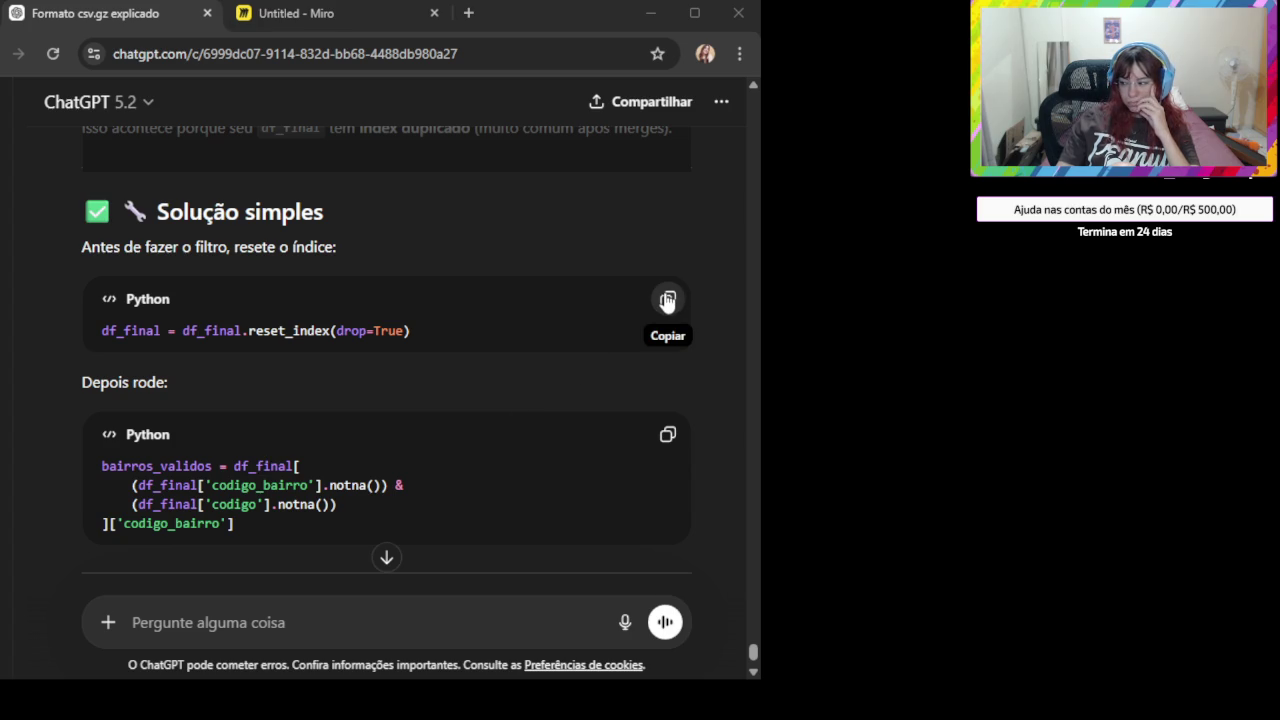
pyautogui.scroll(-1, 295, 489)
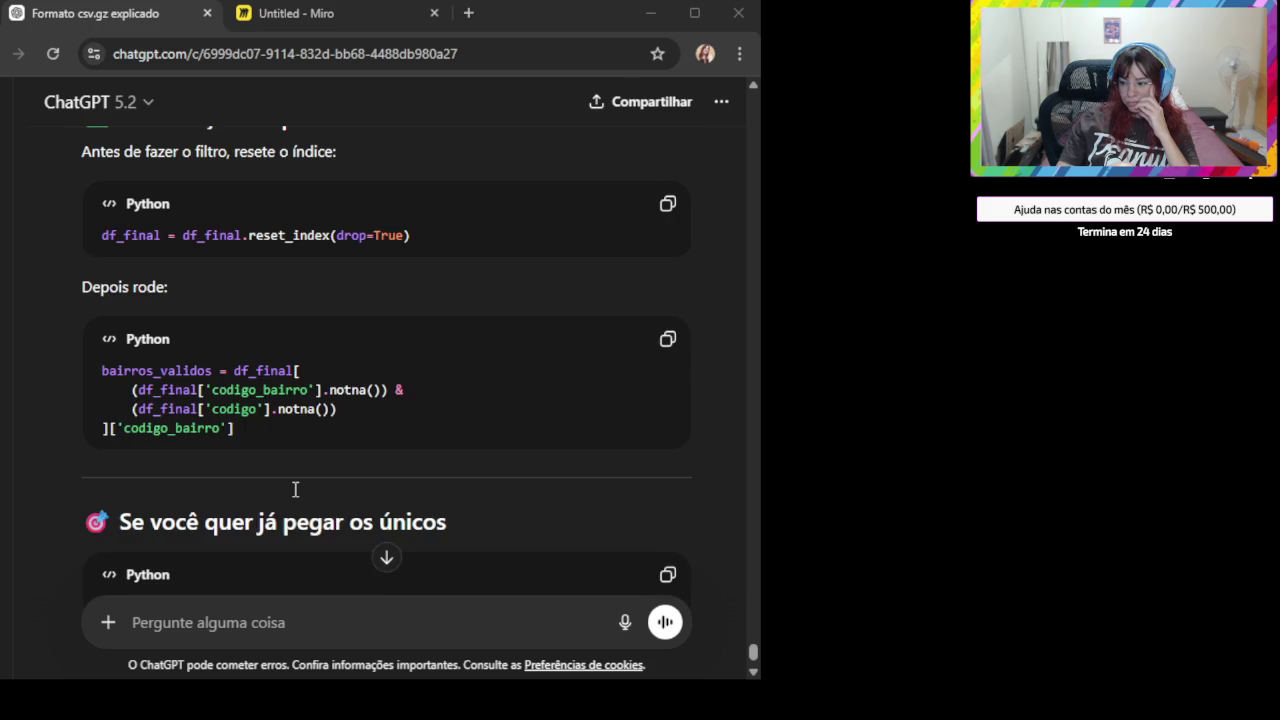
pyautogui.scroll(-1, 295, 489)
pyautogui.scroll(-1, 295, 489)
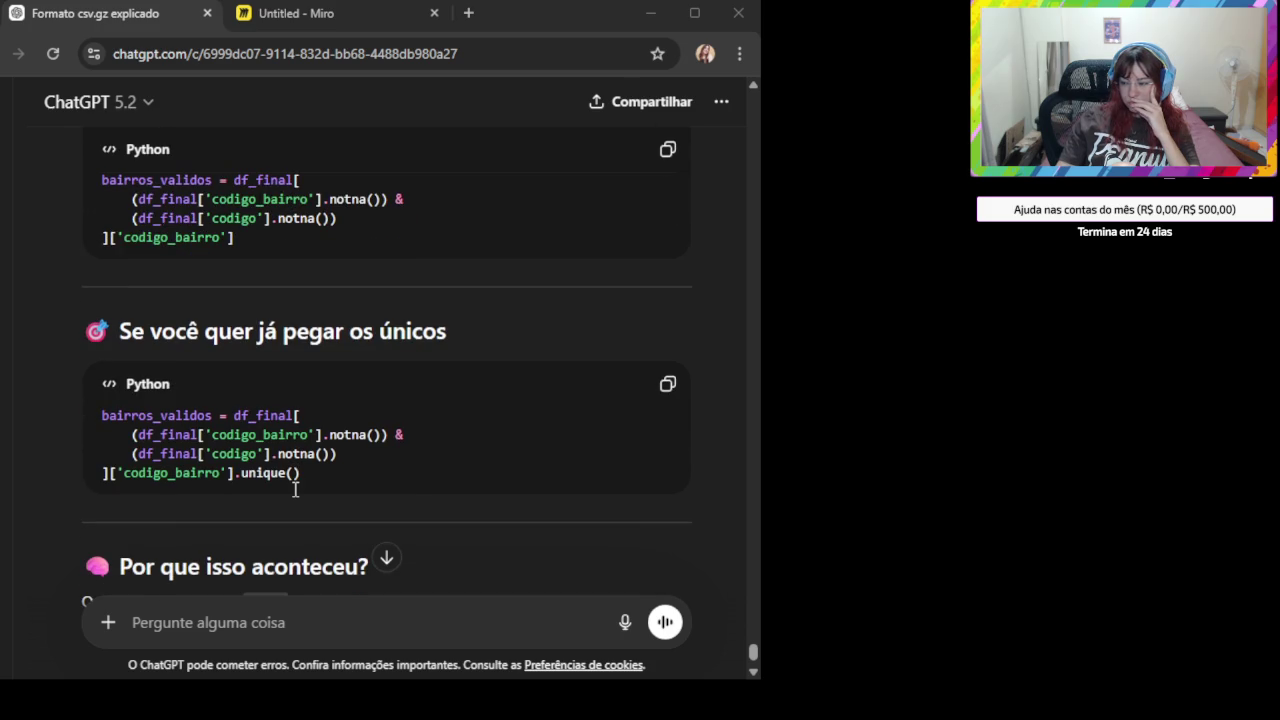
pyautogui.scroll(-2, 295, 489)
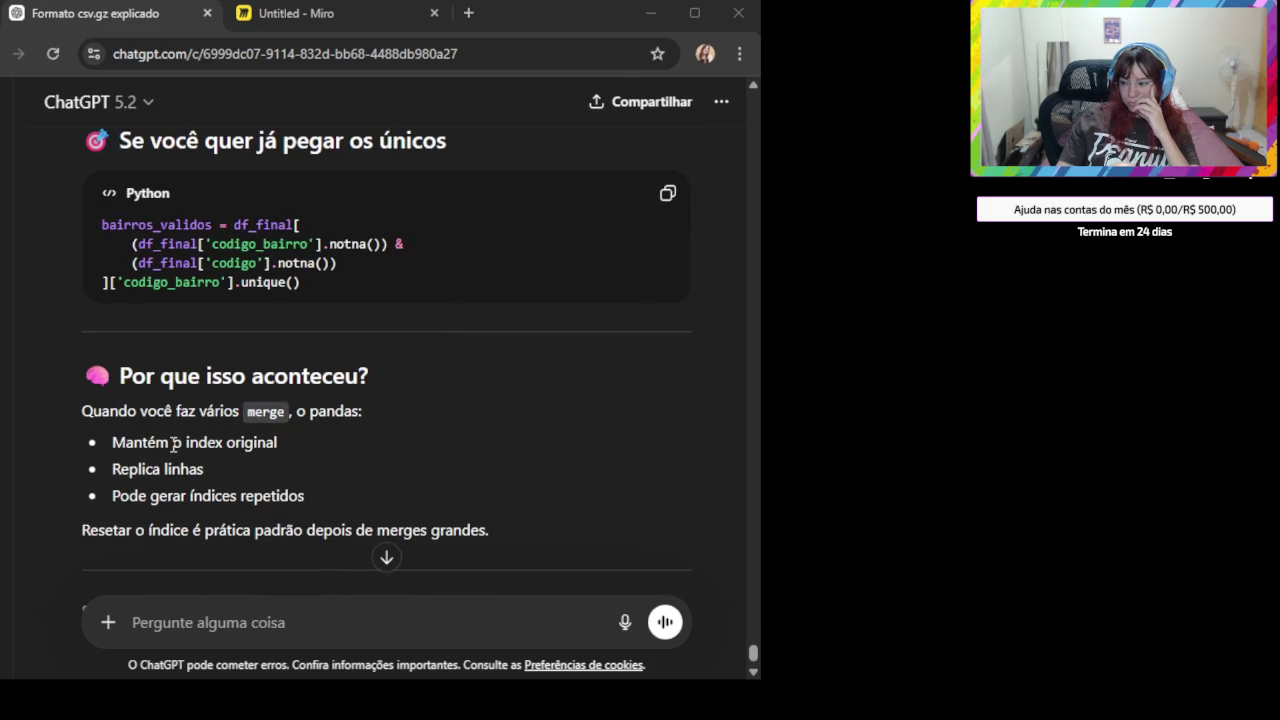
# - Highlight passages of the merge explanation, then recopy the reset_index code line
pyautogui.moveTo(174, 444); pyautogui.dragTo(305, 441)
pyautogui.moveTo(137, 470); pyautogui.dragTo(194, 474)
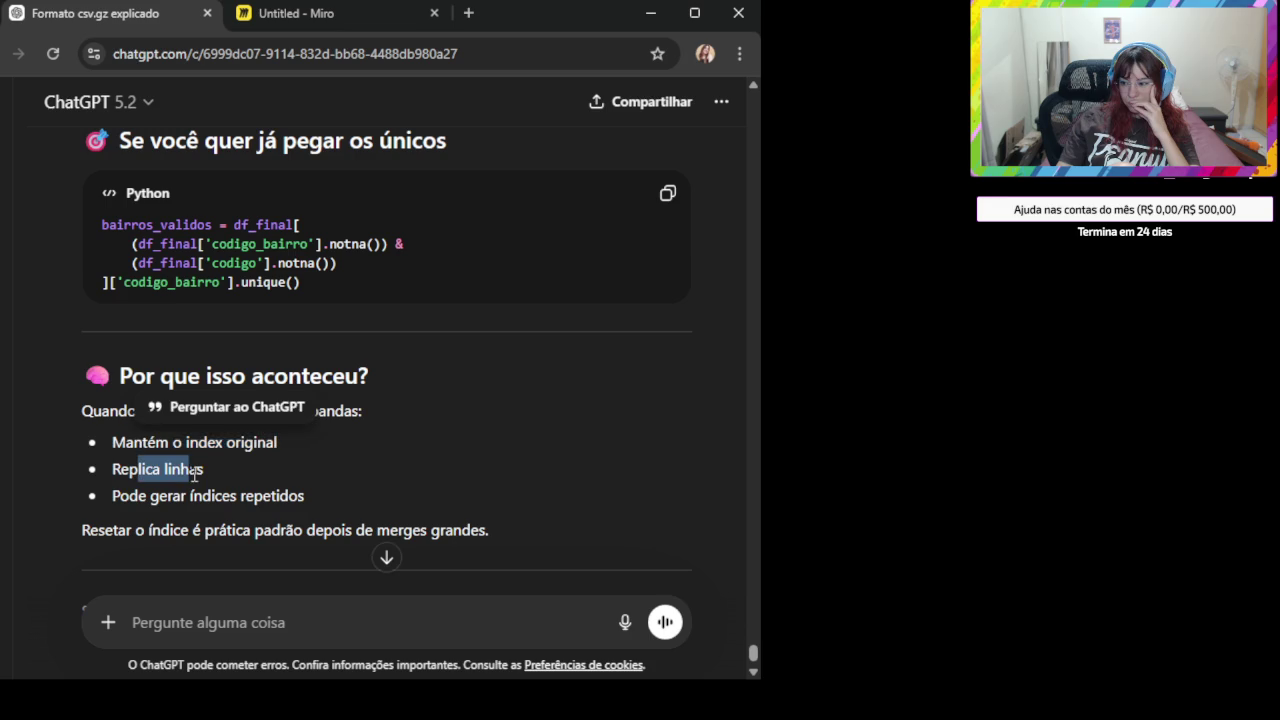
pyautogui.moveTo(111, 494); pyautogui.dragTo(323, 497)
pyautogui.click(353, 490)
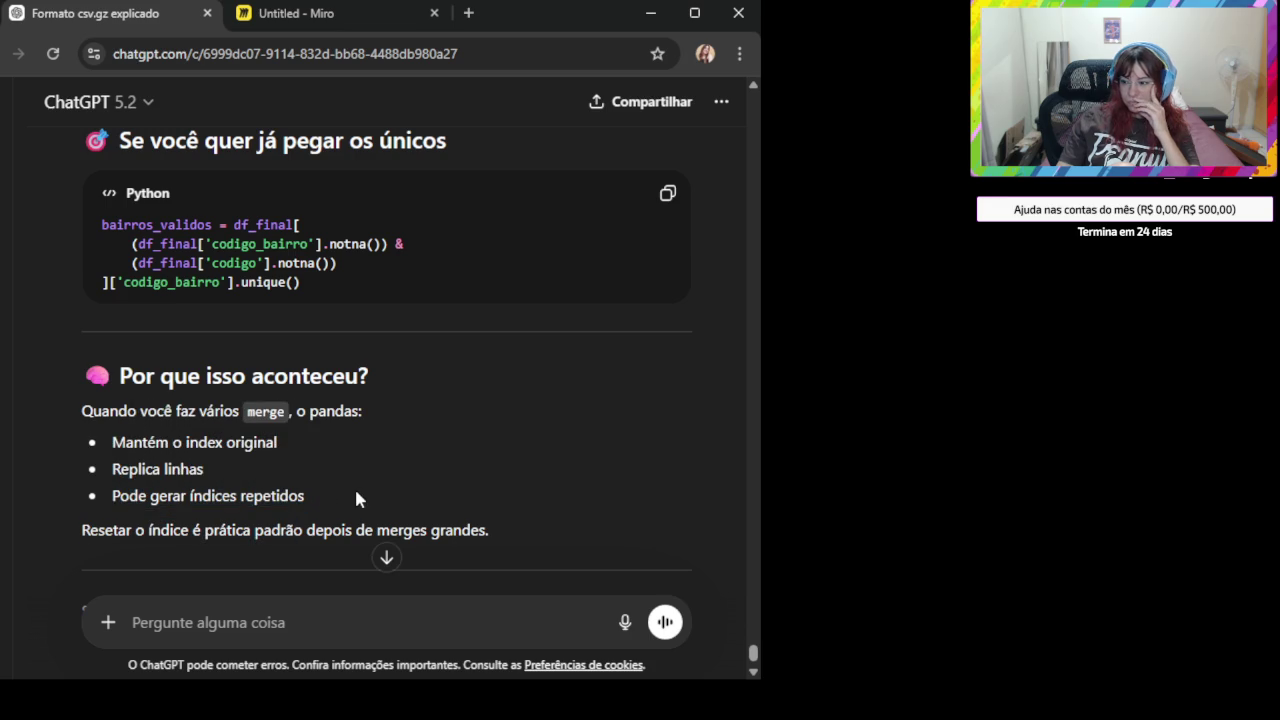
pyautogui.scroll(3, 356, 480)
pyautogui.scroll(1, 600, 282)
pyautogui.scroll(1, 621, 278)
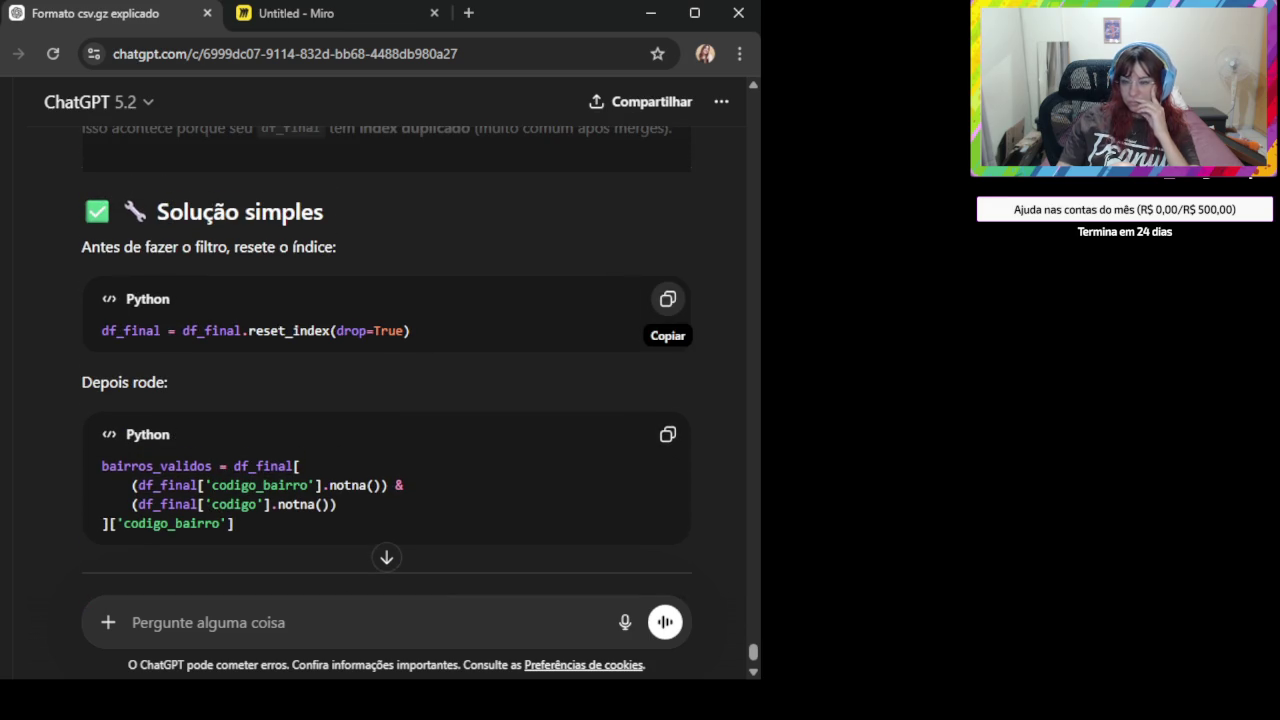
pyautogui.click(668, 299)
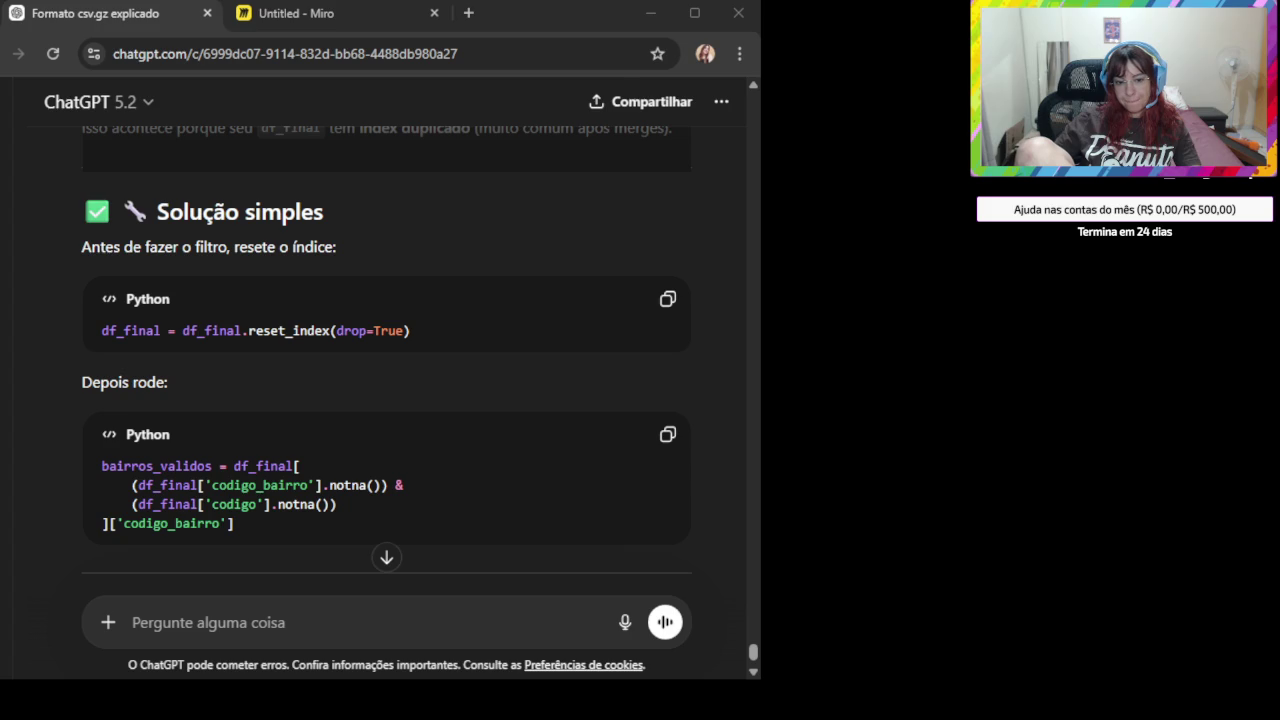
# - Send ChatGPT the screenshot of the error output from the merge code
pyautogui.click(396, 618)
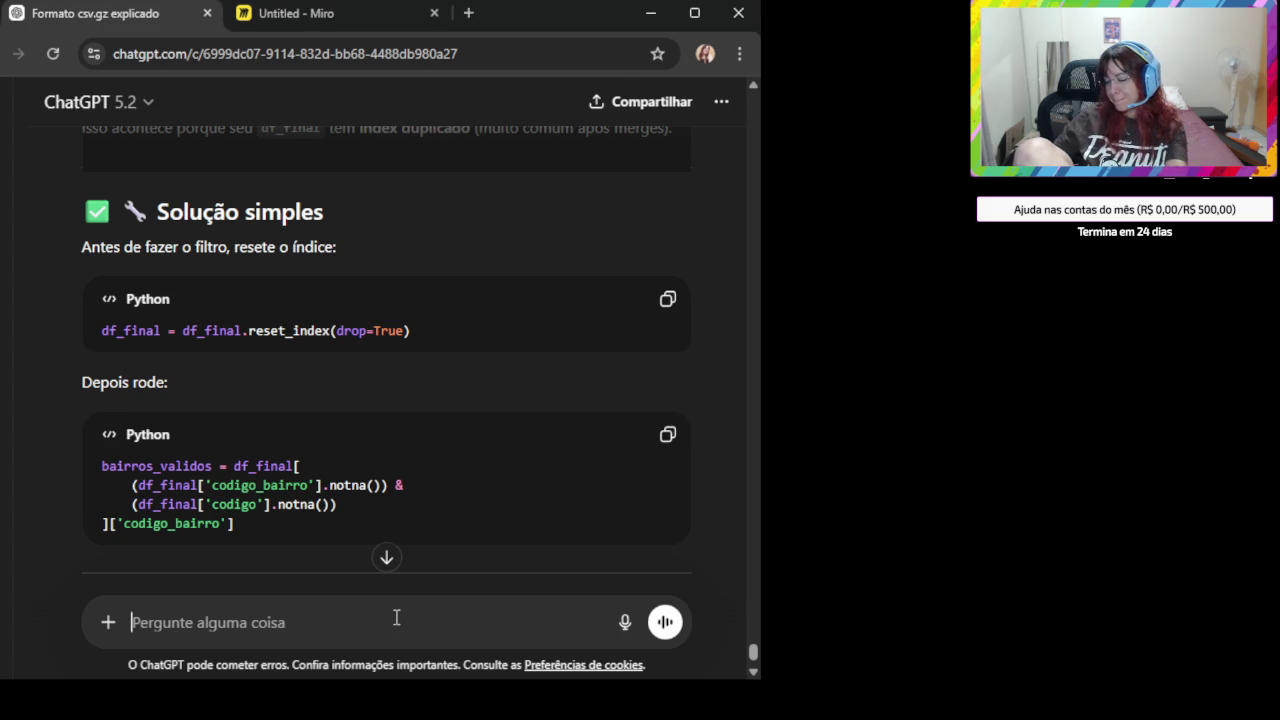
pyautogui.hotkey('ctrl', 'v')
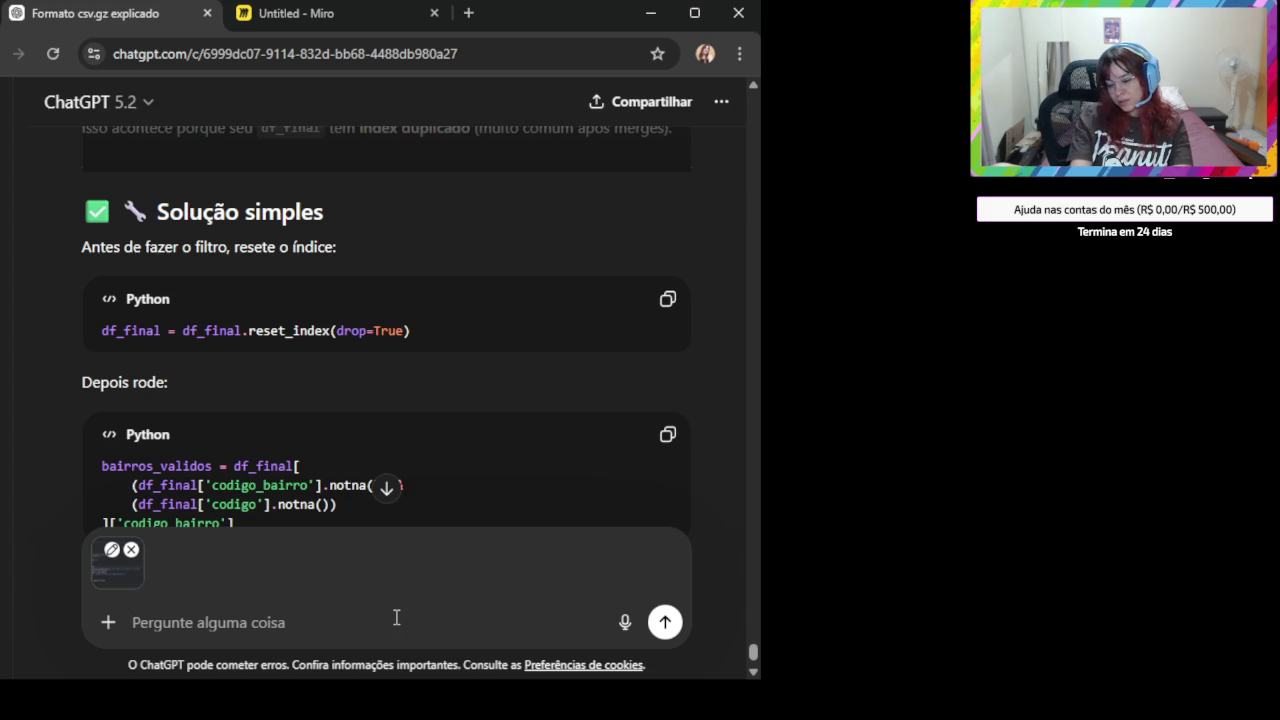
pyautogui.press('Return')
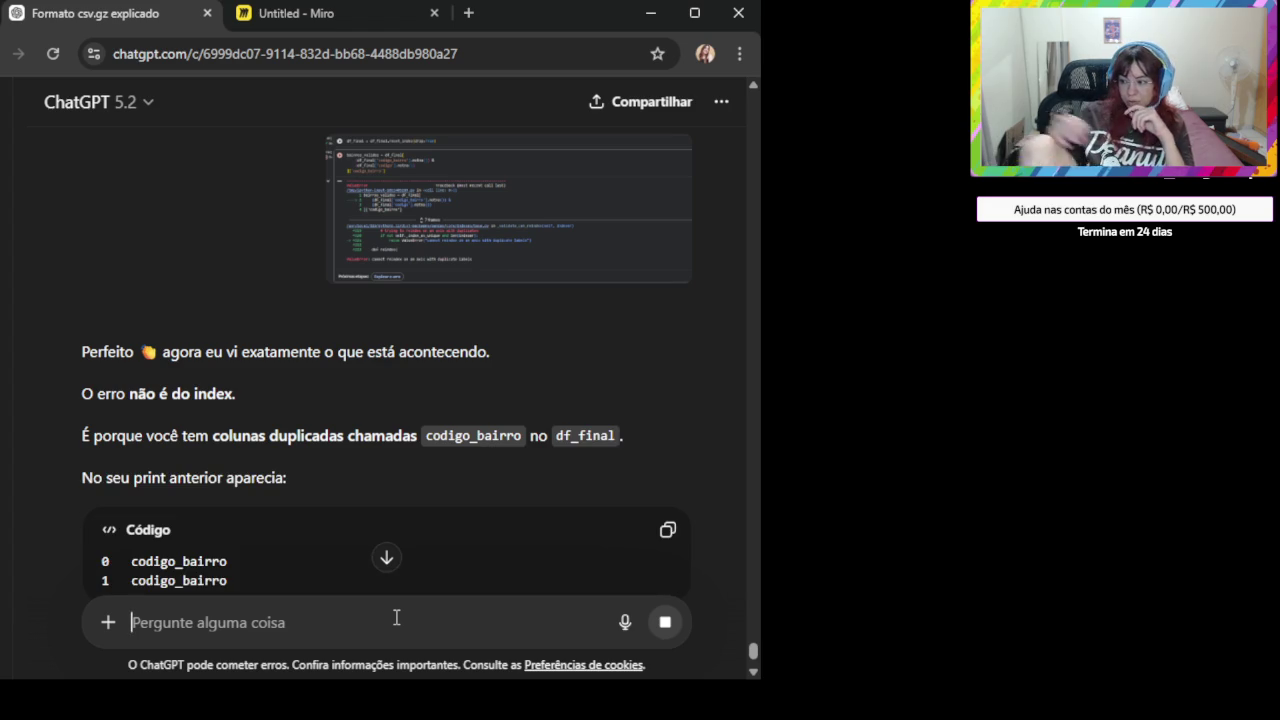
pyautogui.scroll(-4, 338, 487)
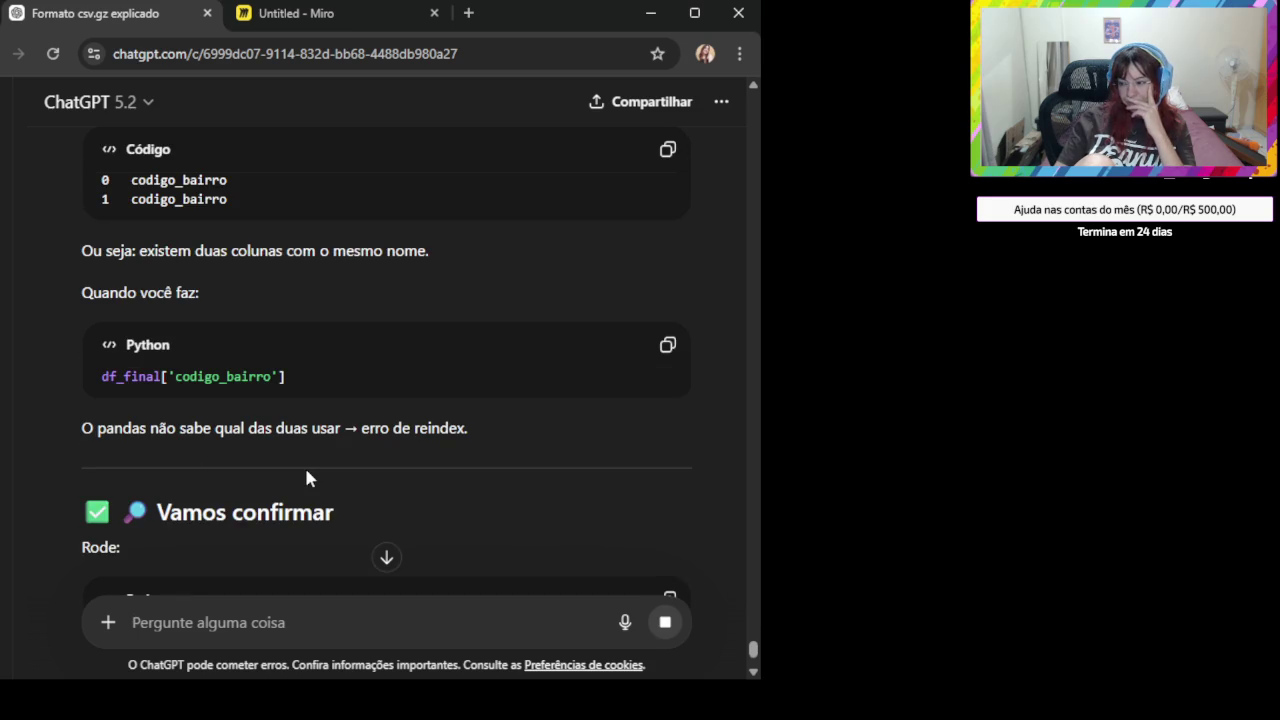
pyautogui.scroll(-3, 307, 478)
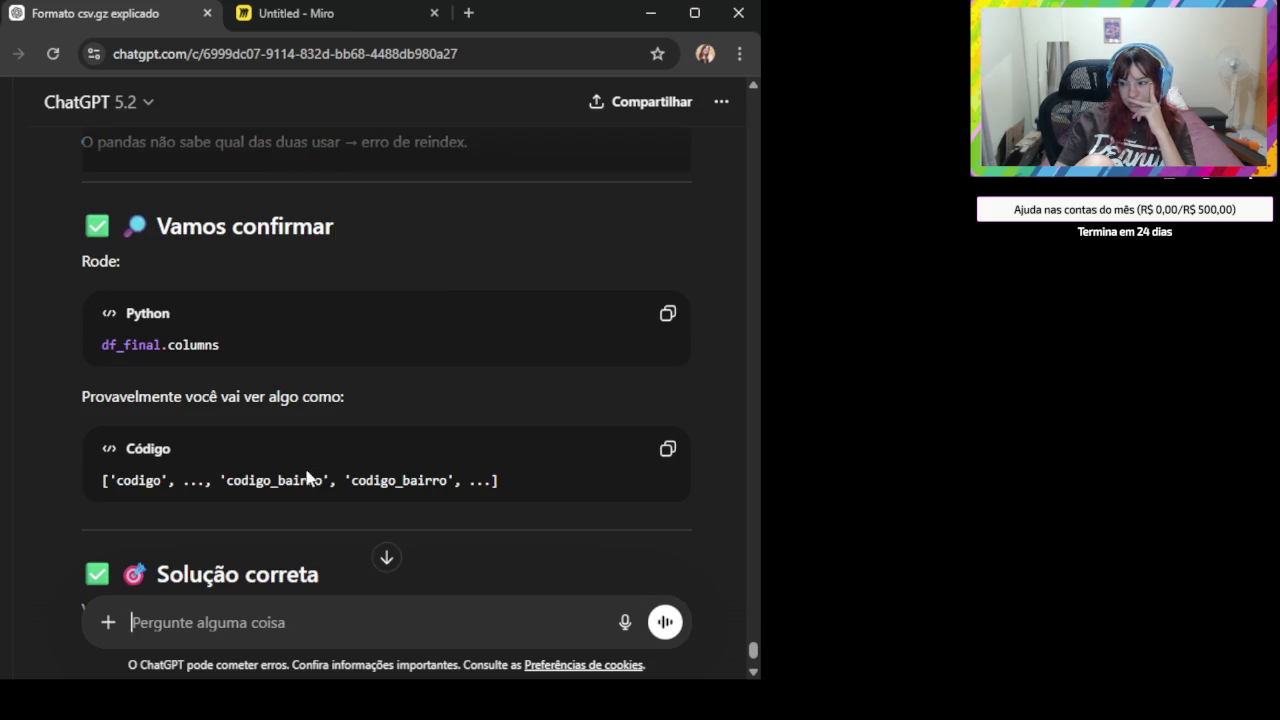
pyautogui.scroll(2, 307, 478)
pyautogui.scroll(2, 307, 478)
pyautogui.scroll(1, 307, 478)
pyautogui.scroll(-1, 307, 478)
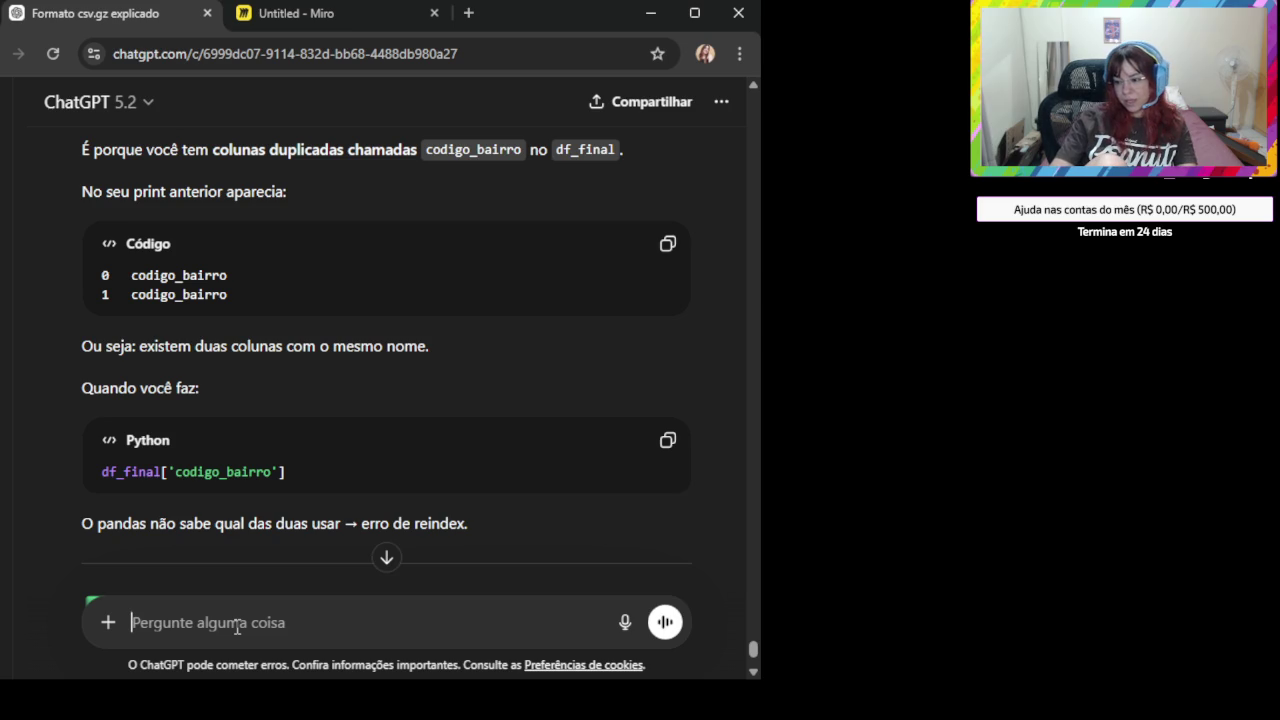
pyautogui.write('Quero dropar todos os')
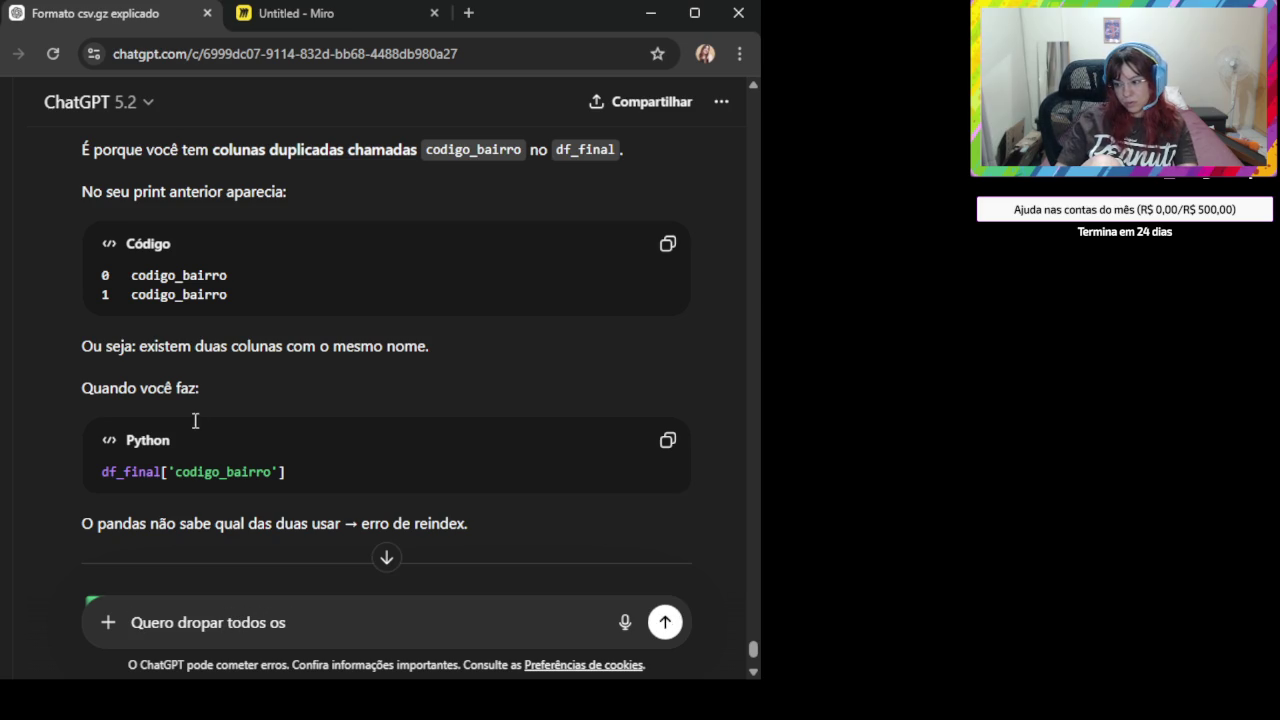
# - Ask ChatGPT 'Quero dropar todos os codigo_bairro que não possuem codigo', pasting codigo_bairro from the code
pyautogui.doubleClick(221, 472)
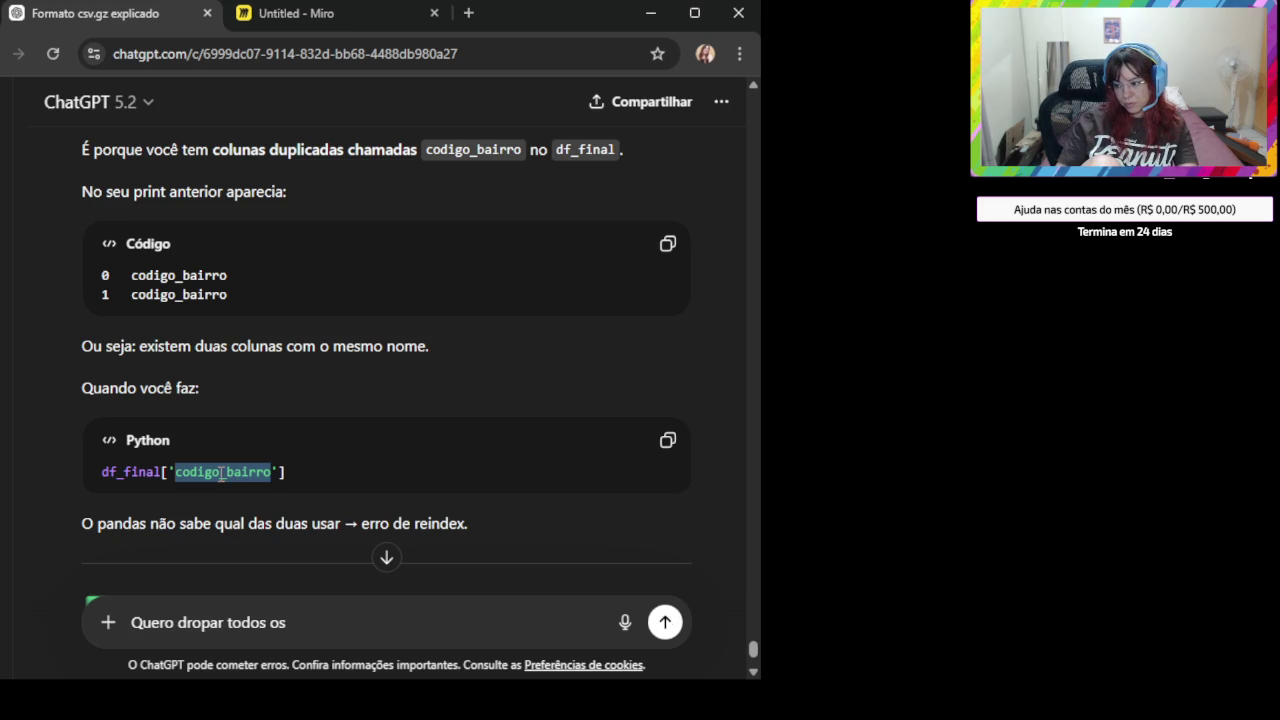
pyautogui.click(313, 627)
pyautogui.hotkey('ctrl', 'v')
pyautogui.write('que não possuem codigo')
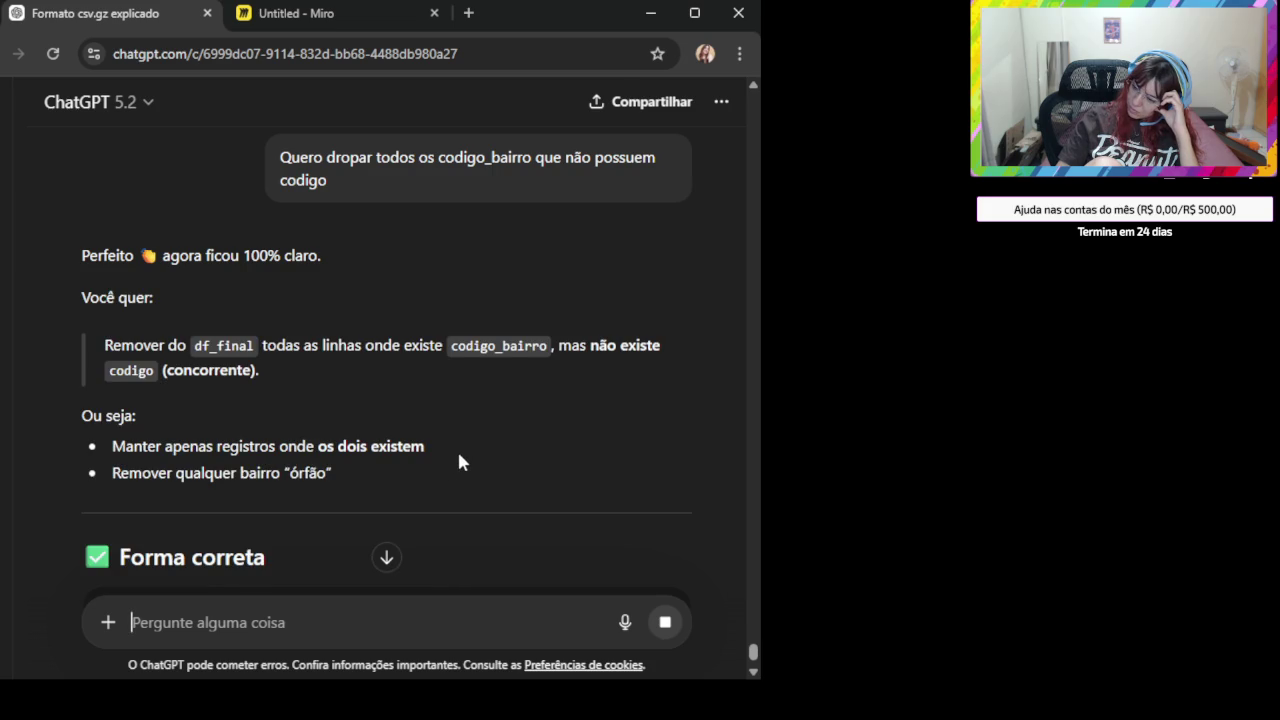
# - Copy the second 'Forma correta' filter, which keeps rows with both codigo and codigo_bairro
pyautogui.scroll(-2, 459, 455)
pyautogui.scroll(-1, 459, 454)
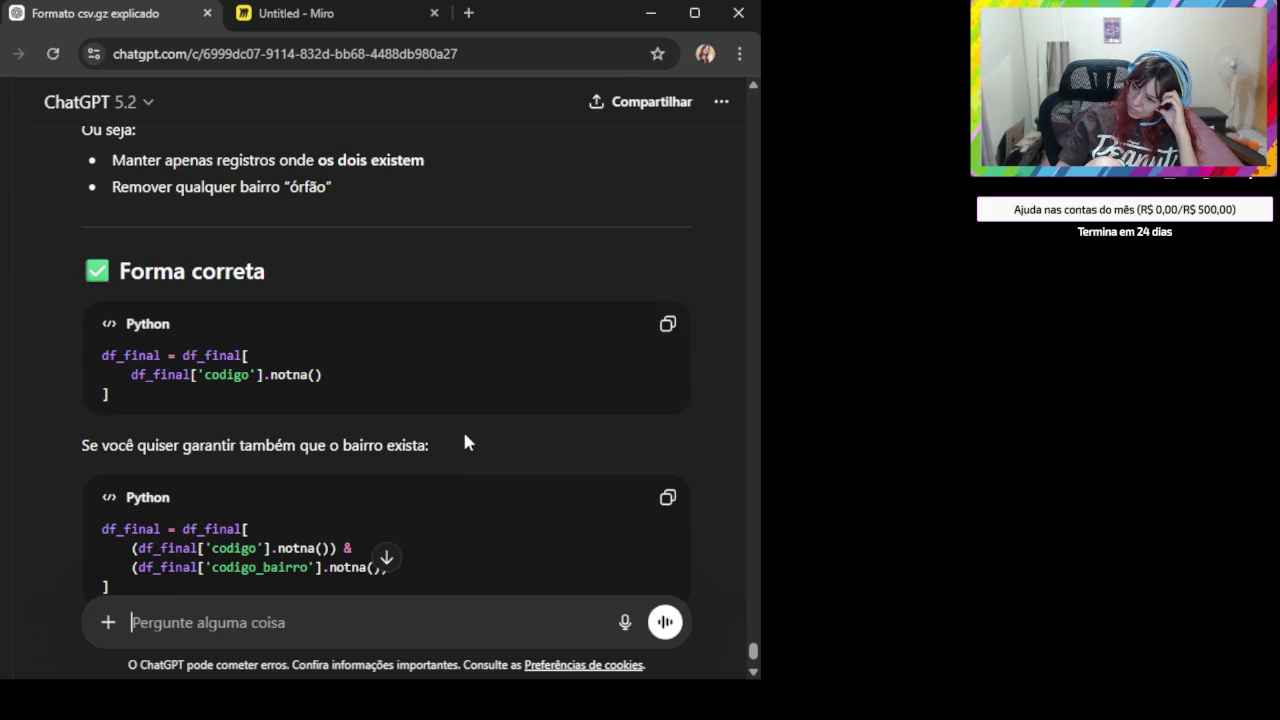
pyautogui.scroll(-1, 465, 441)
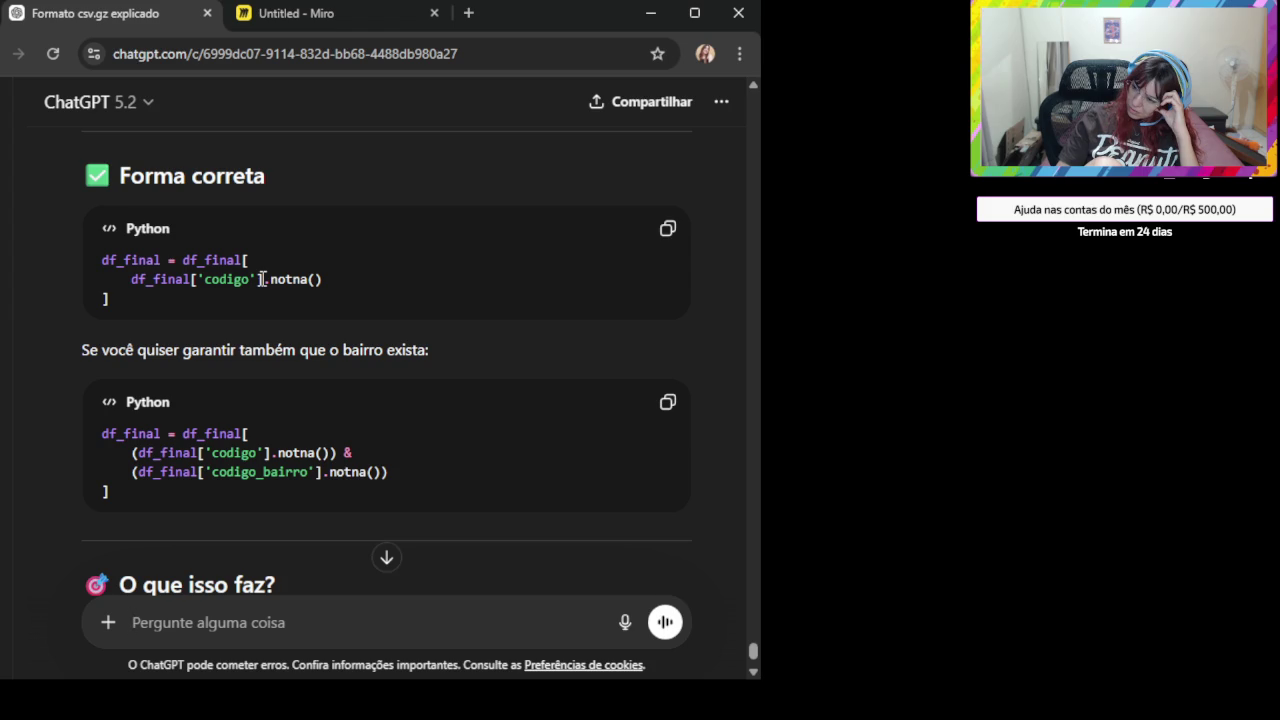
pyautogui.doubleClick(226, 279)
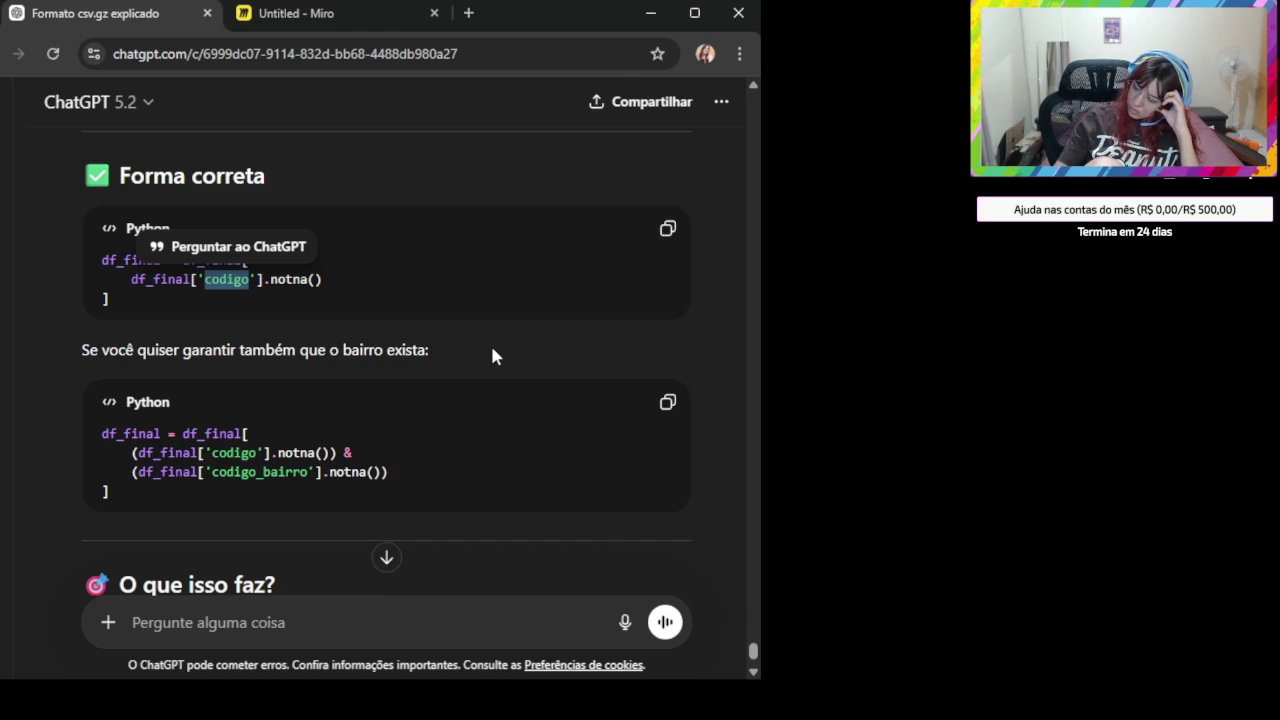
pyautogui.click(389, 479)
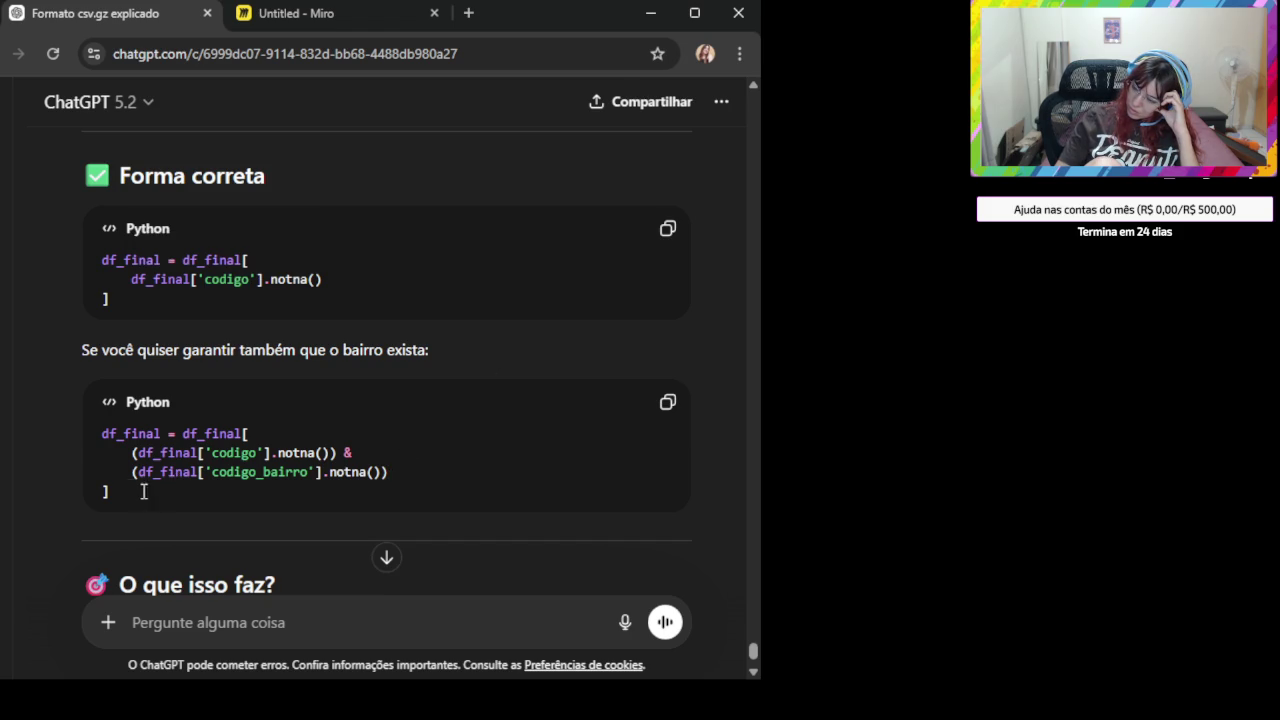
pyautogui.moveTo(108, 491); pyautogui.dragTo(97, 423)
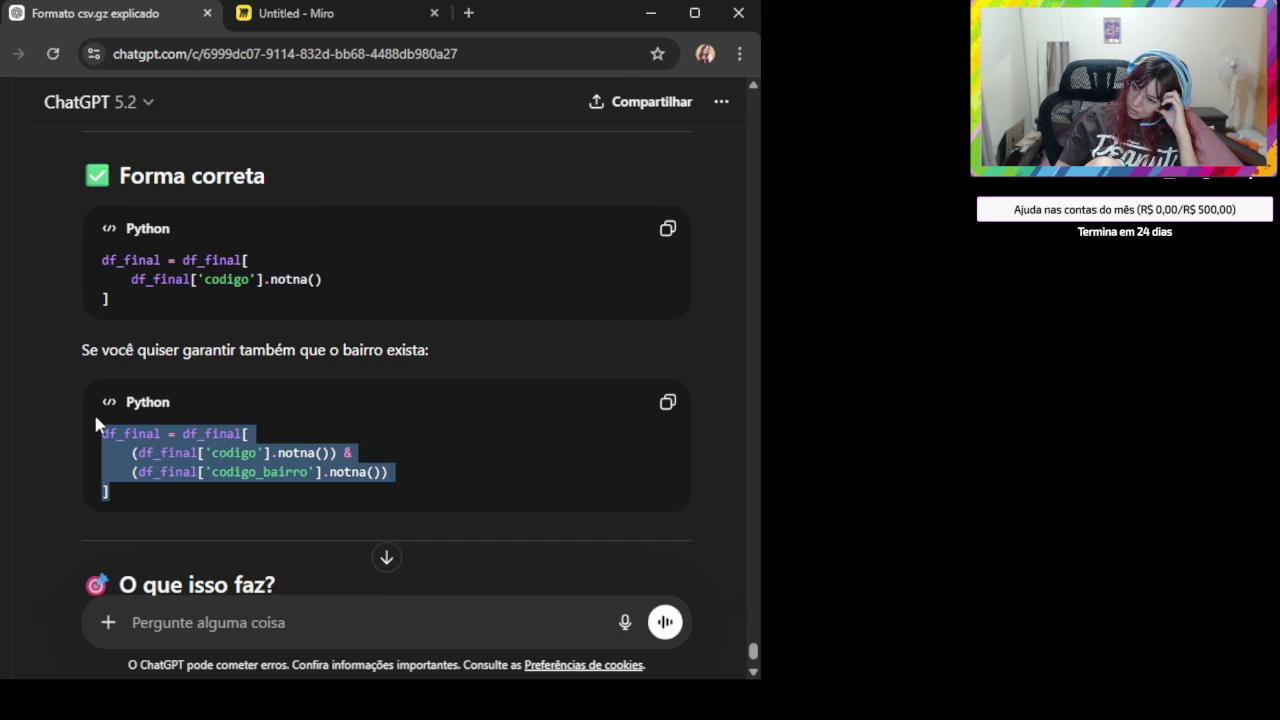
pyautogui.click(466, 471)
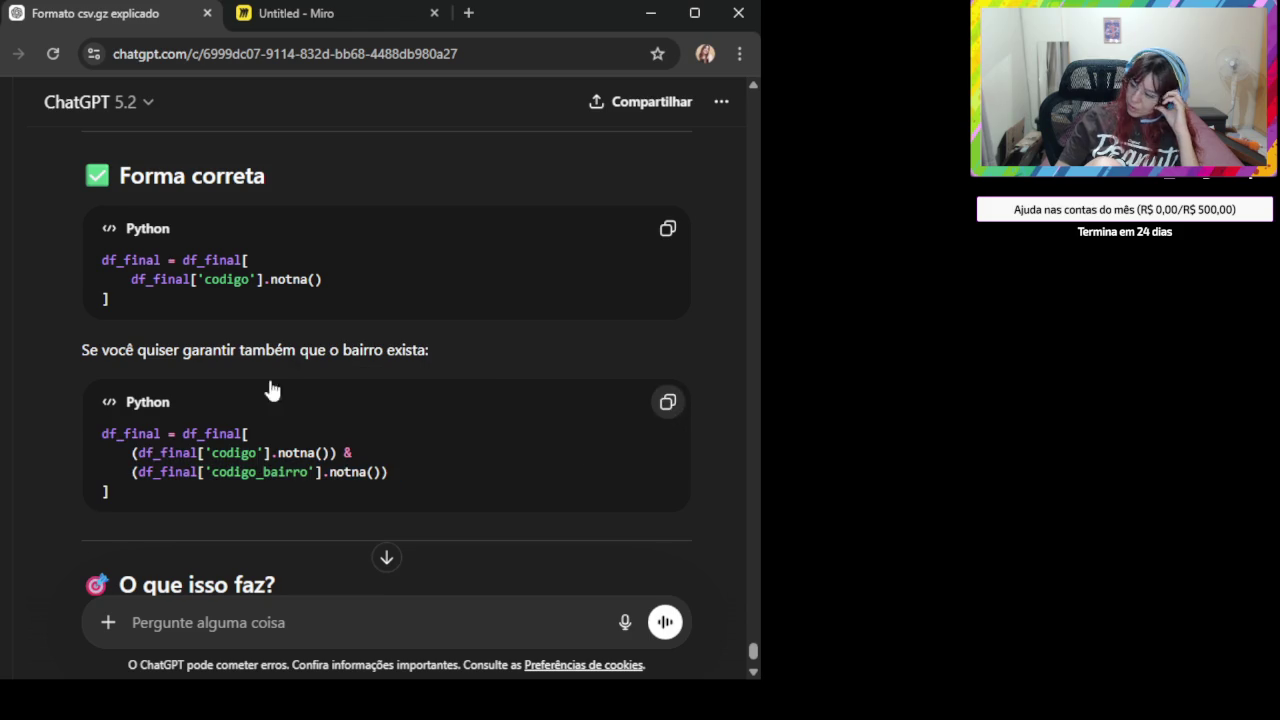
pyautogui.click(667, 401)
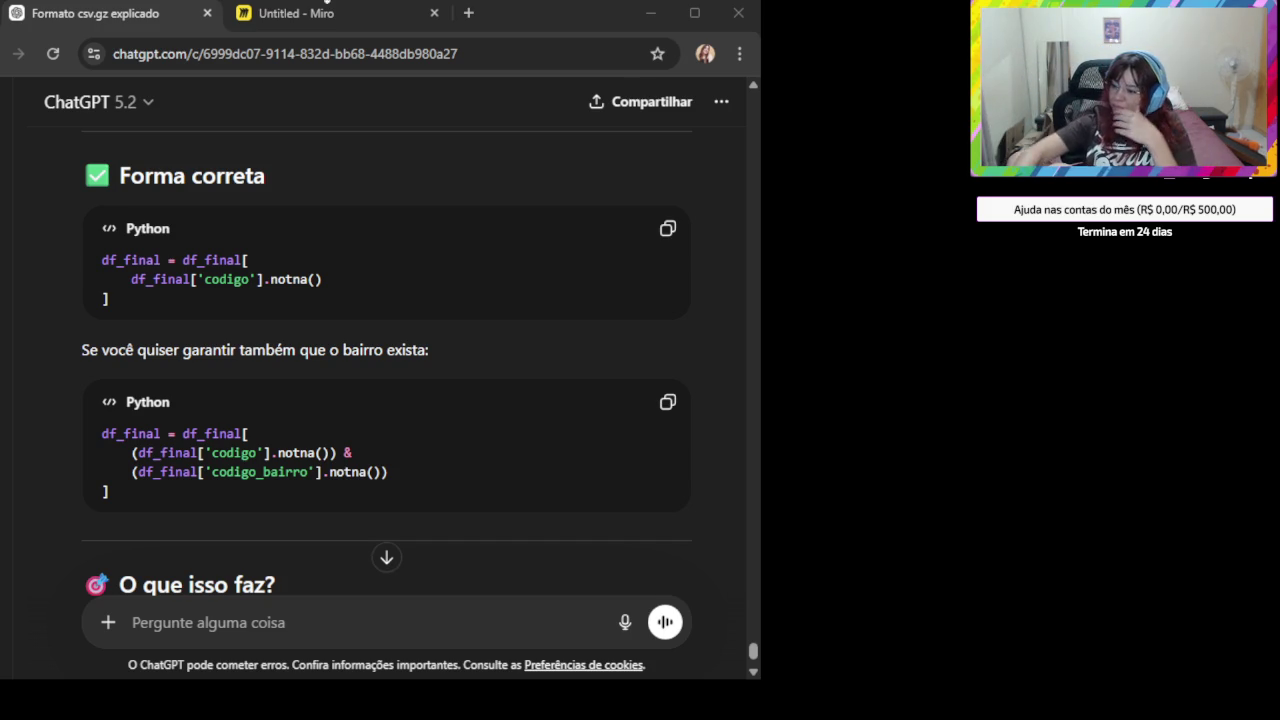
pyautogui.scroll(-1, 580, 385)
pyautogui.scroll(-2, 543, 380)
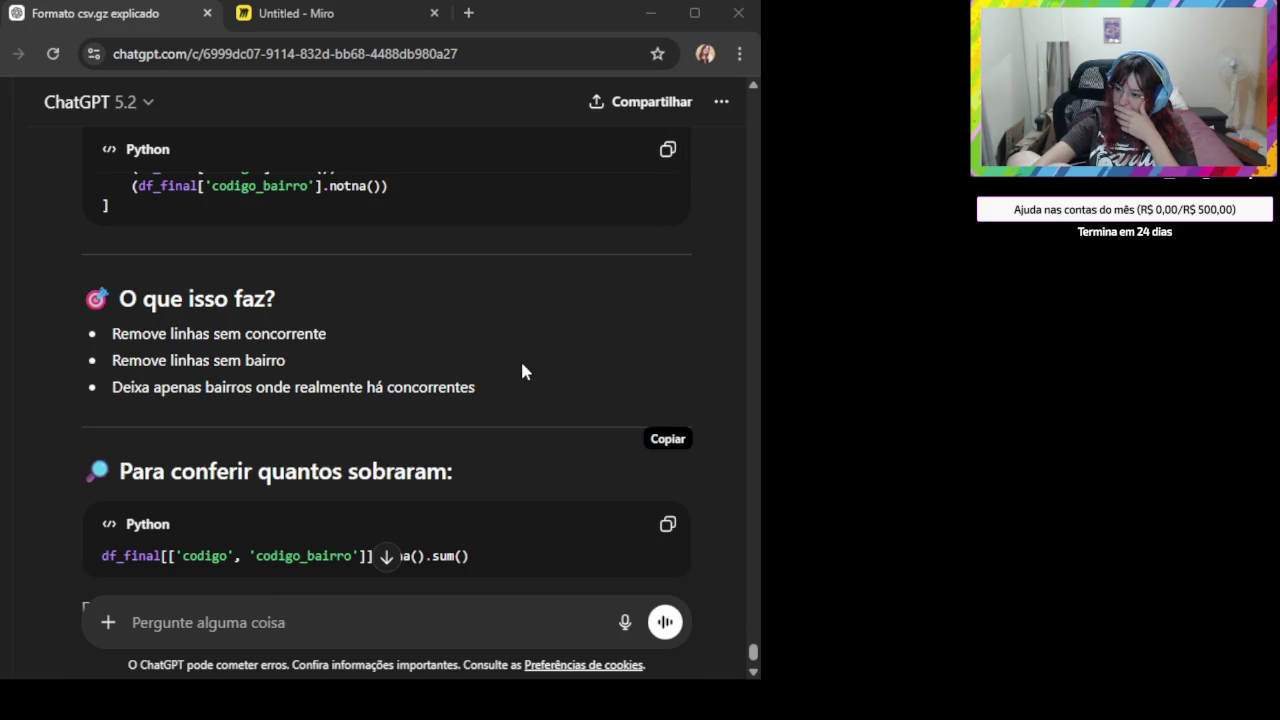
pyautogui.scroll(-1, 522, 375)
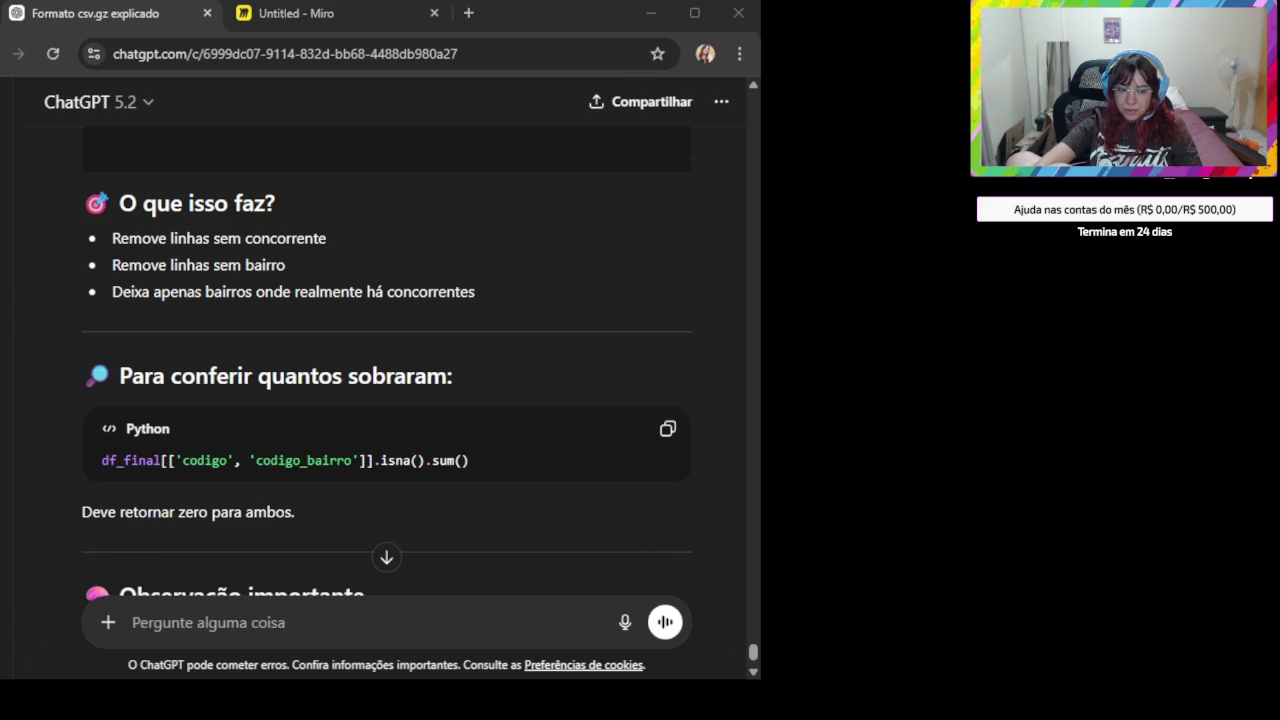
pyautogui.click(281, 611)
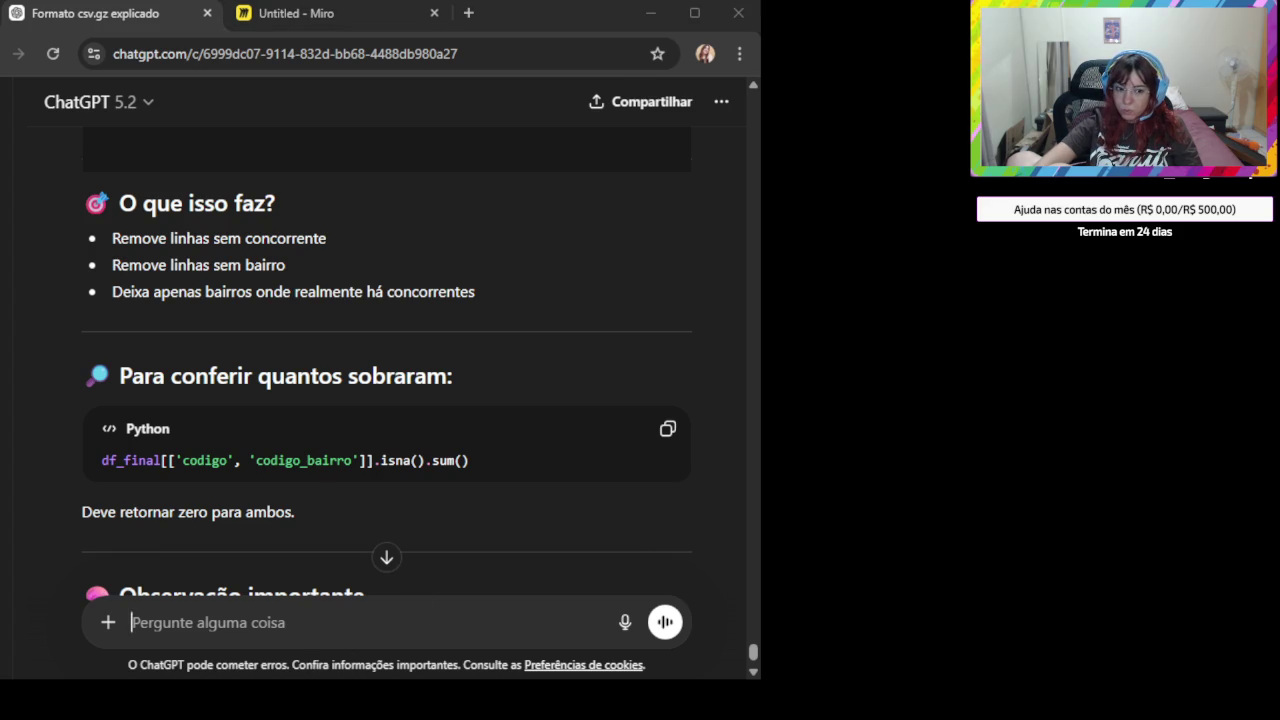
# - Paste the df_final notna filter code and its ValueError traceback into a new ChatGPT message
pyautogui.hotkey('ctrl', 'v')
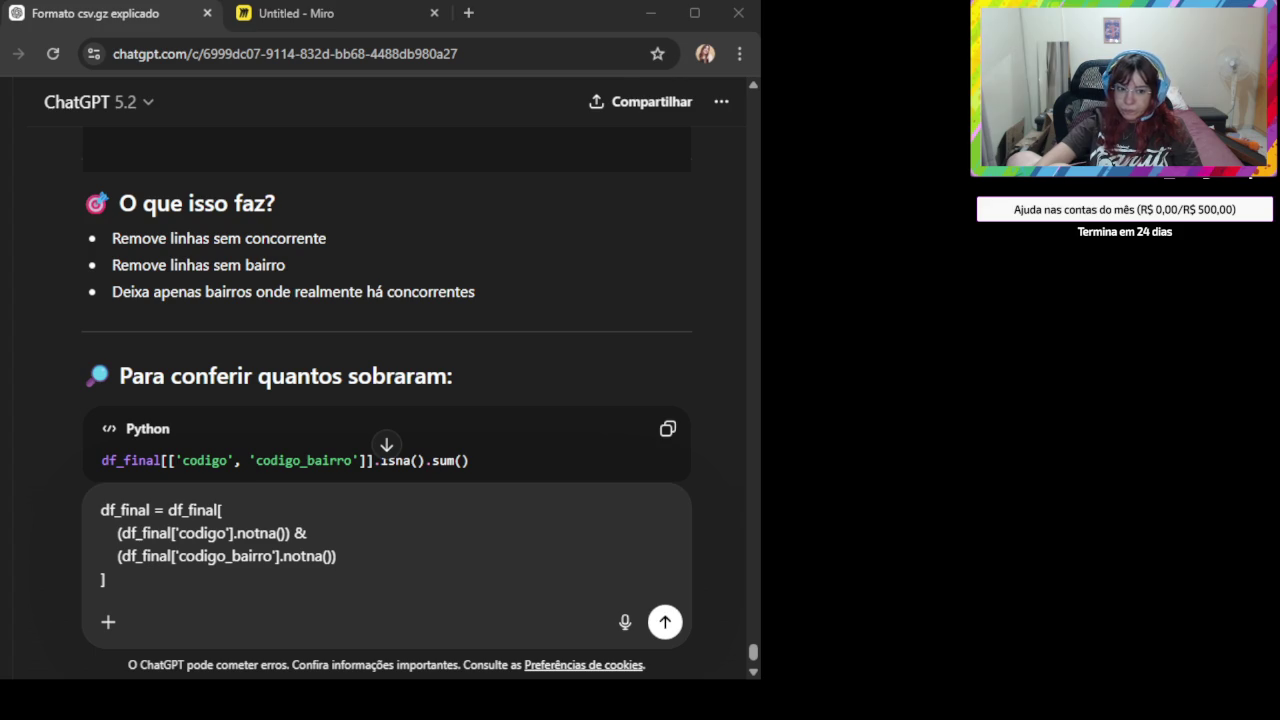
pyautogui.click(363, 600)
pyautogui.scroll(-1, 245, 565)
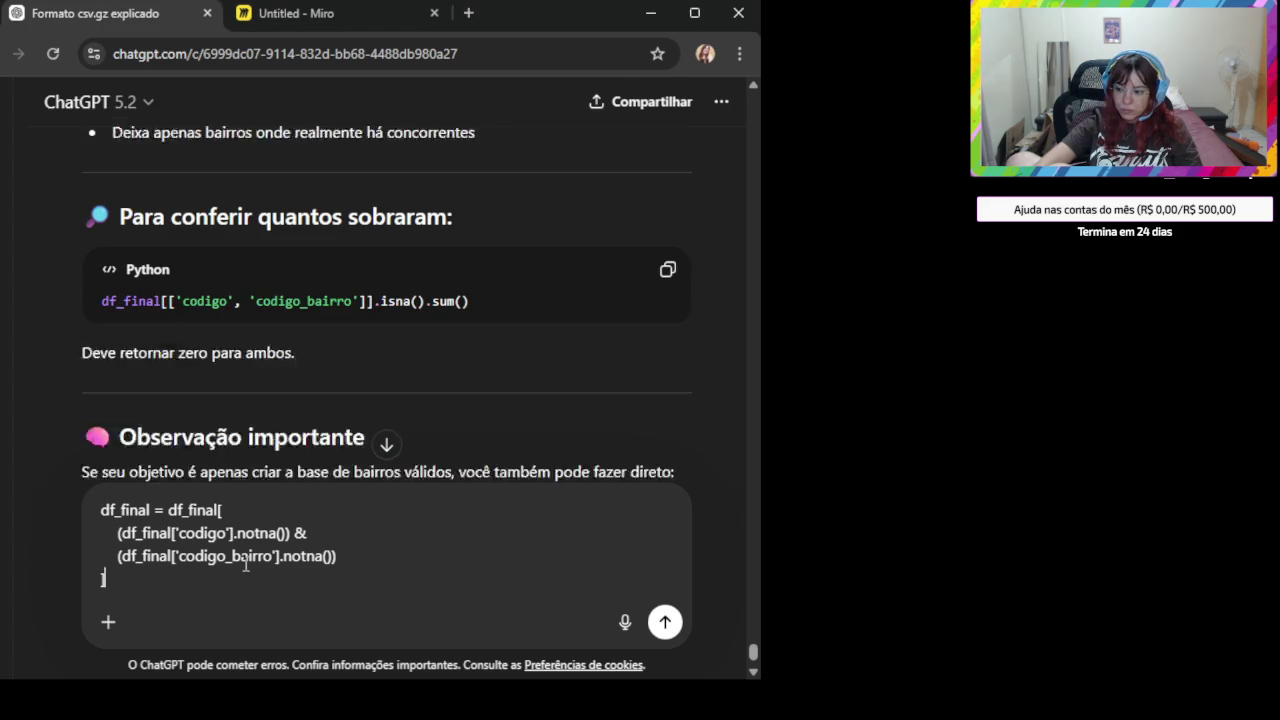
pyautogui.hotkey('ctrl', 'v')
pyautogui.scroll(-5, 558, 366)
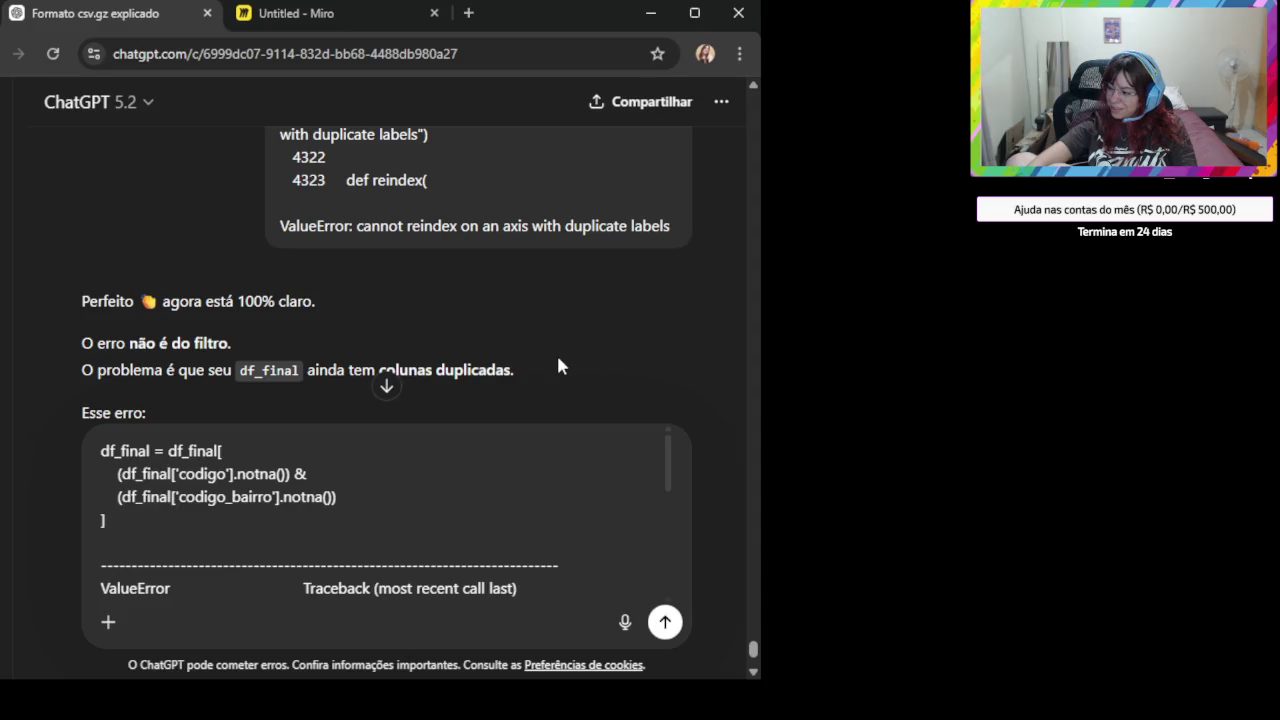
pyautogui.hotkey('ctrl', 'a')
pyautogui.press('BackSpace')
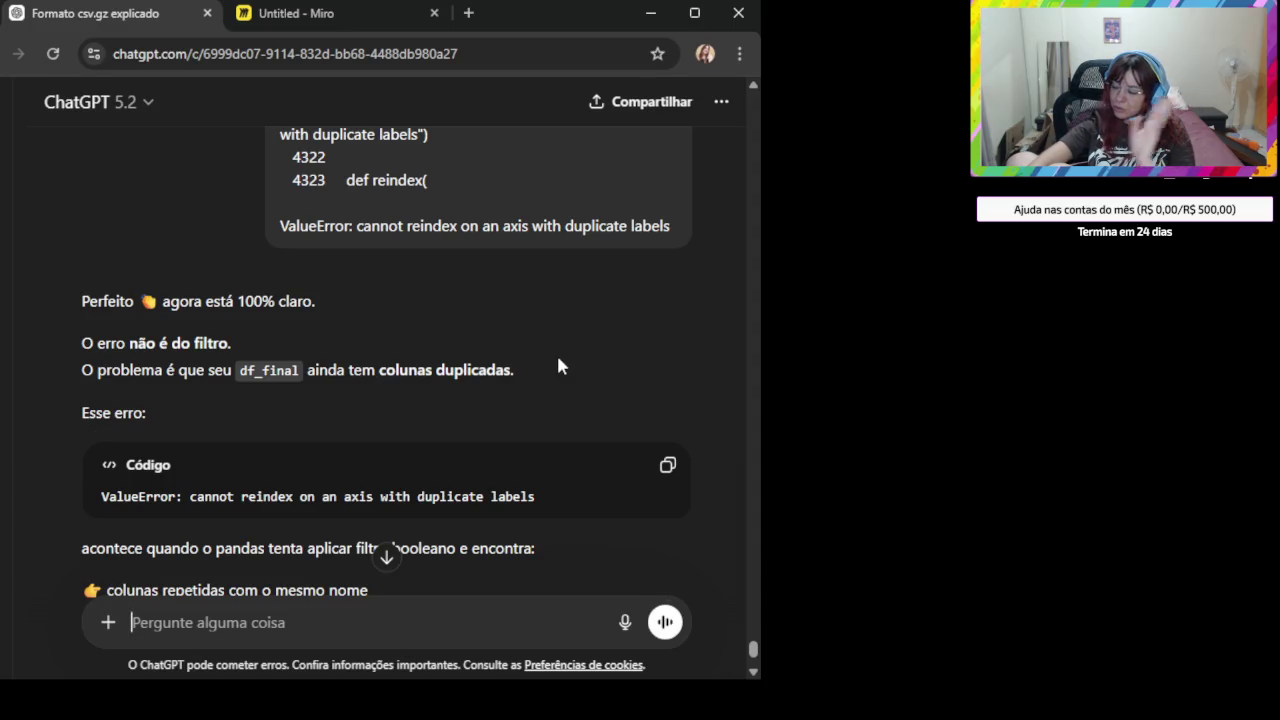
# - Copy ChatGPT's code that checks df_final for duplicated columns
pyautogui.scroll(-1, 471, 380)
pyautogui.scroll(-1, 423, 390)
pyautogui.scroll(-2, 420, 370)
pyautogui.scroll(-1, 415, 376)
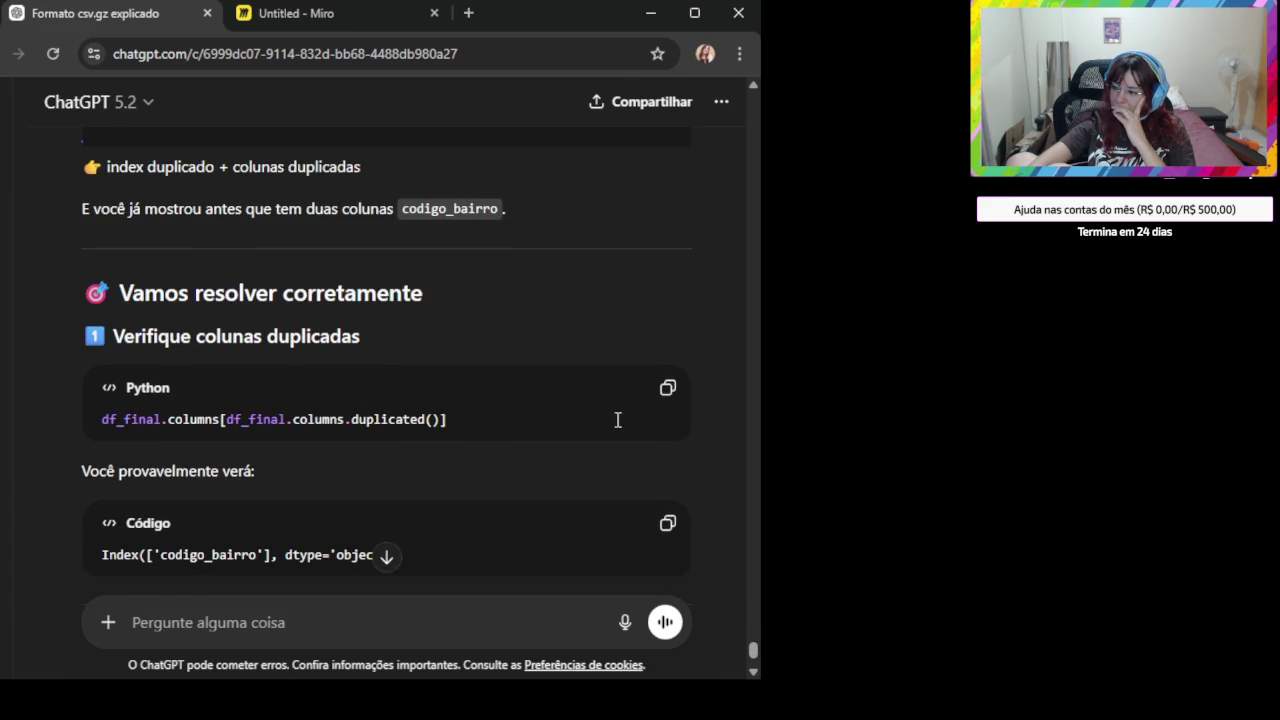
pyautogui.scroll(-1, 666, 390)
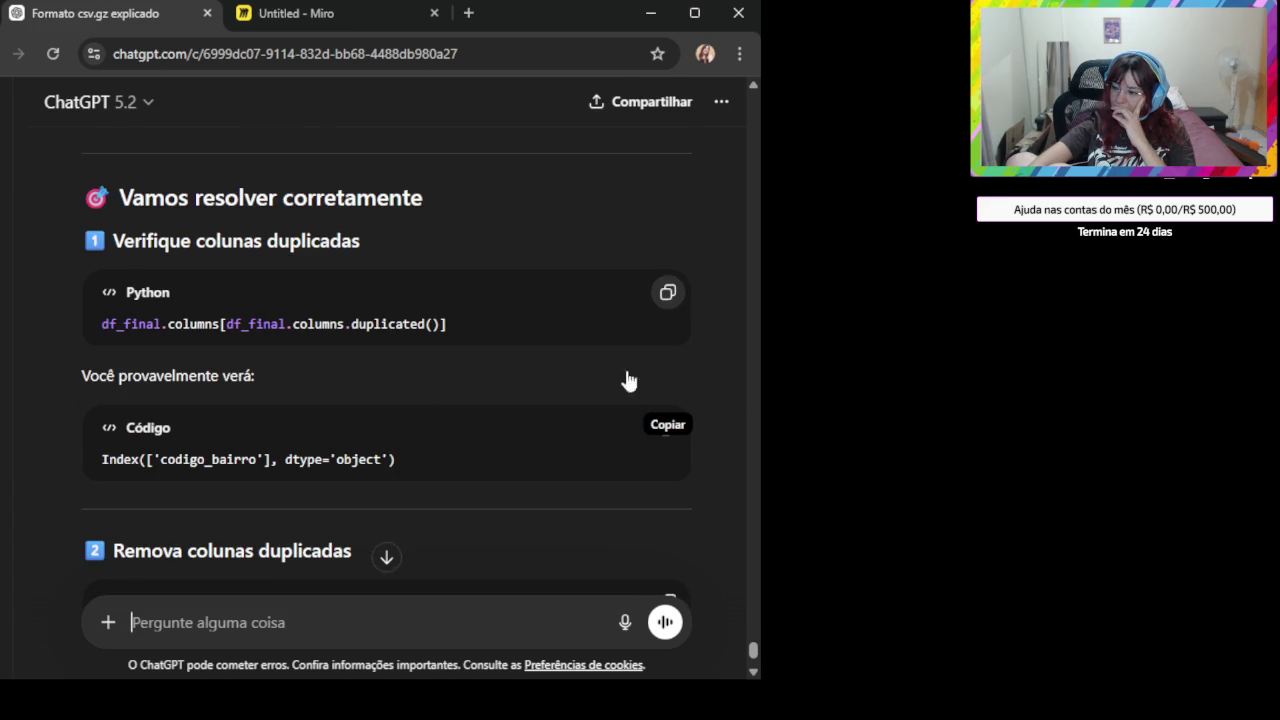
pyautogui.click(668, 292)
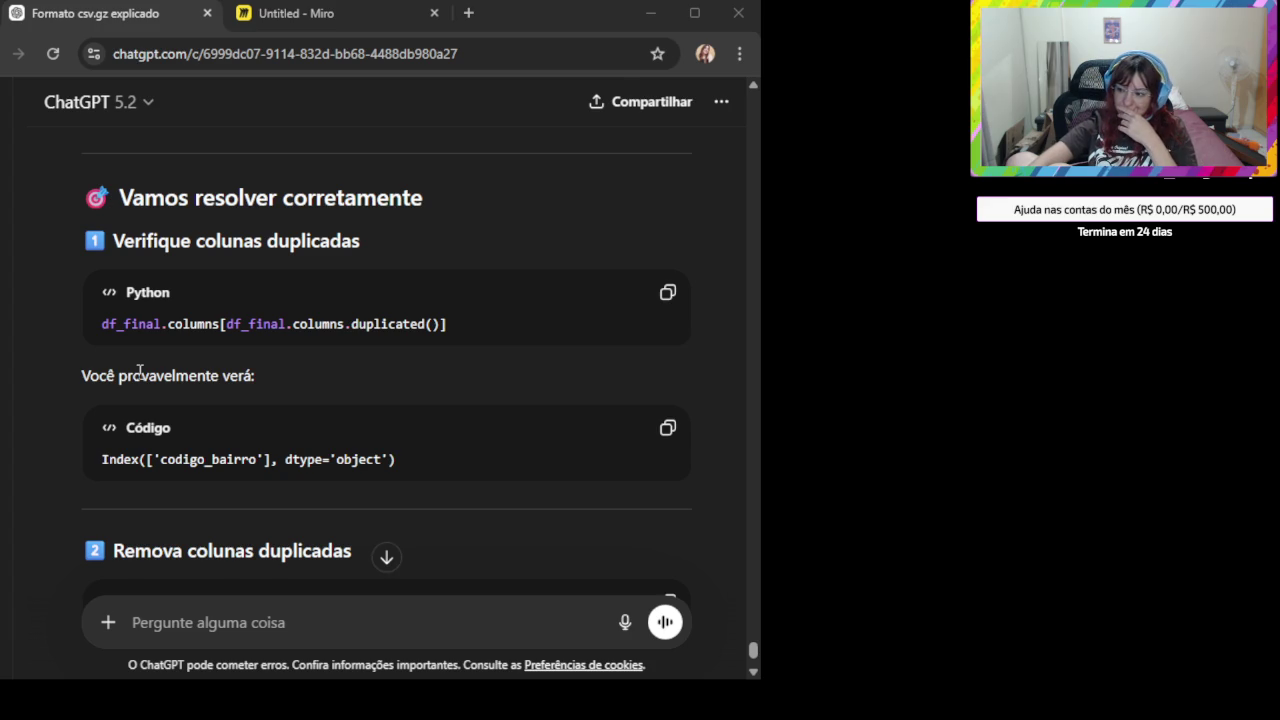
# - Copy the code that removes duplicated columns and return to the Miro board
pyautogui.scroll(-2, 367, 466)
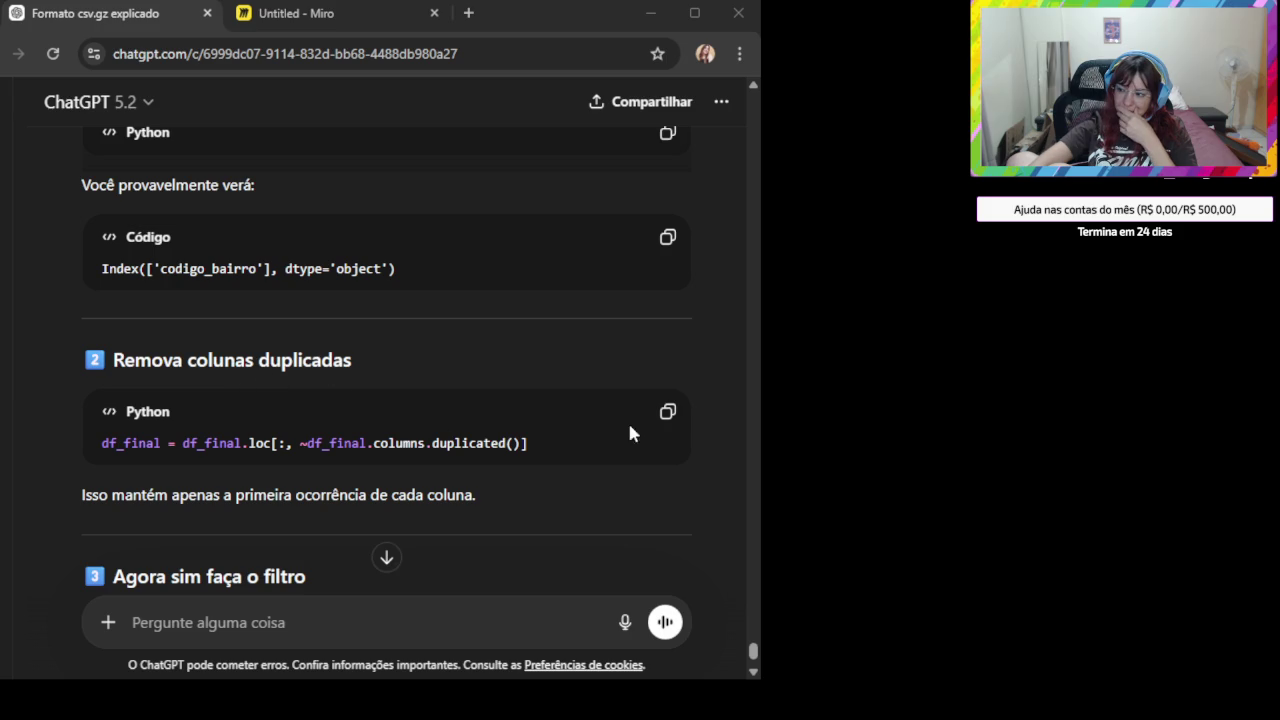
pyautogui.click(668, 413)
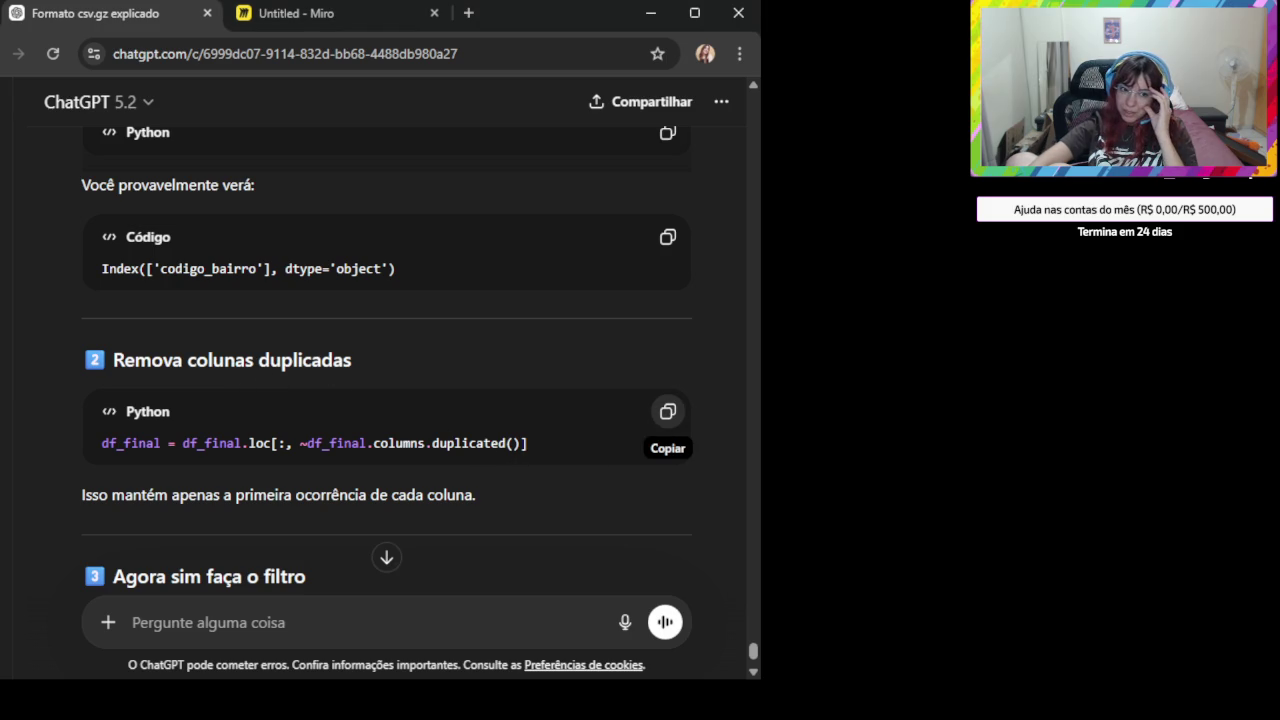
pyautogui.click(668, 411)
pyautogui.hotkey('alt', 'Tab')
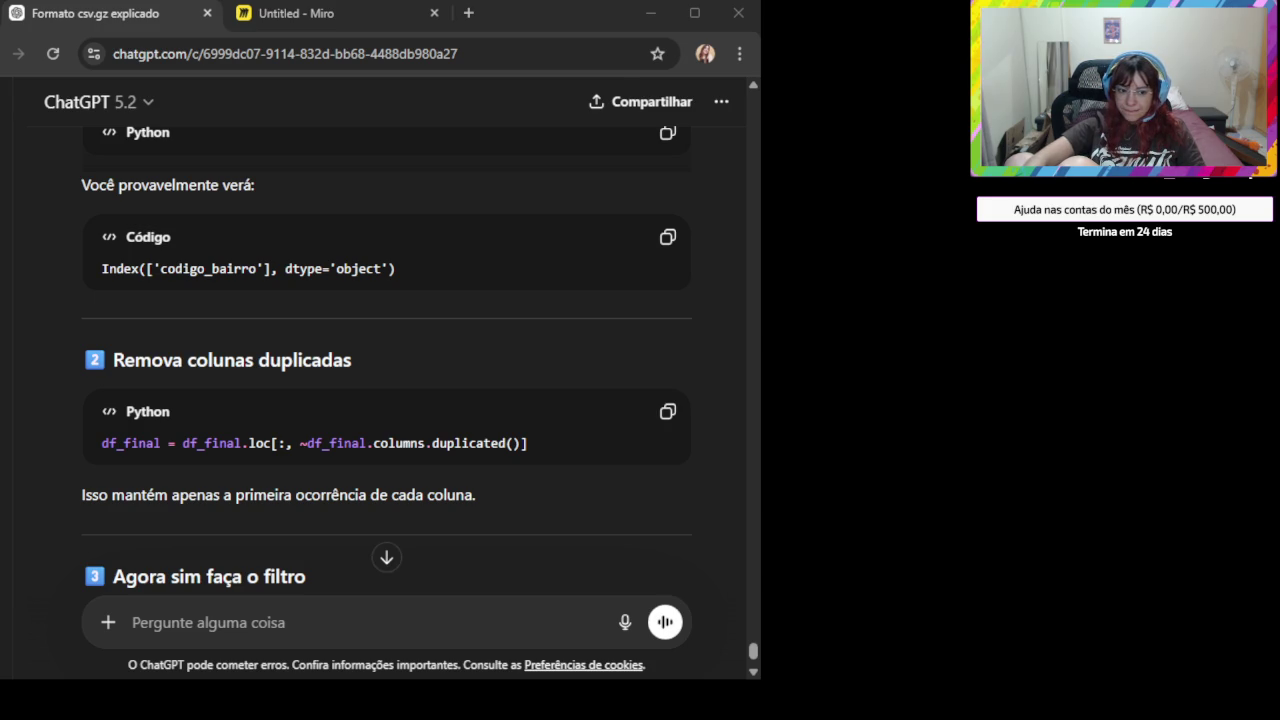
pyautogui.click(306, 14)
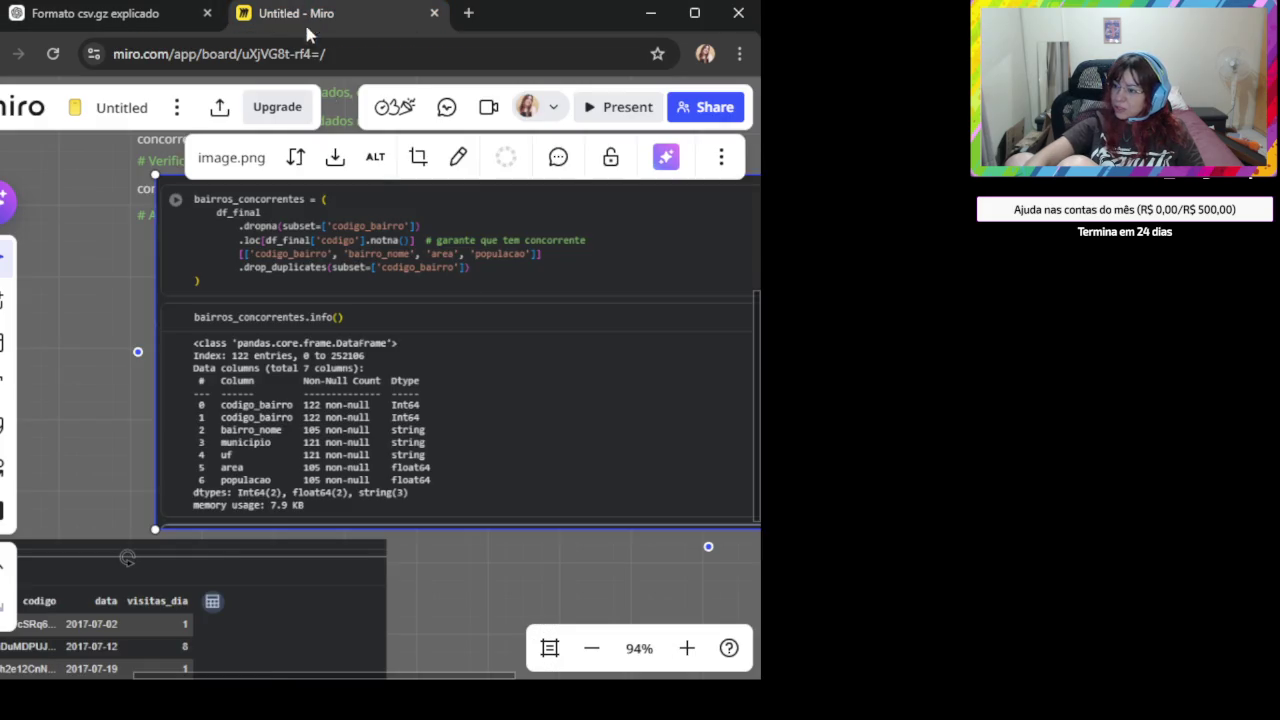
# - Paste the df_final.info() screenshot, listing 16 columns with two codigo_bairro, onto the board
pyautogui.scroll(-2, 574, 544)
pyautogui.scroll(-3, 470, 510)
pyautogui.scroll(-2, 362, 475)
pyautogui.scroll(-2, 277, 440)
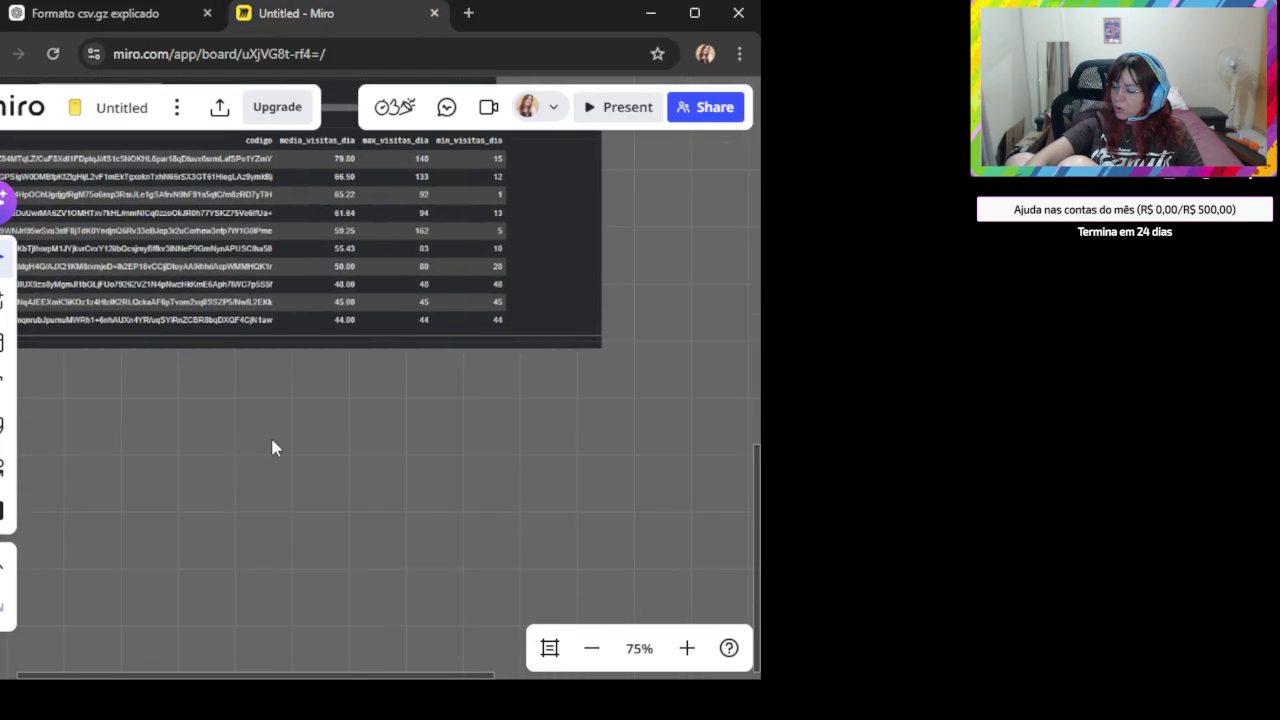
pyautogui.hotkey('ctrl', 'v')
pyautogui.scroll(3, 345, 475)
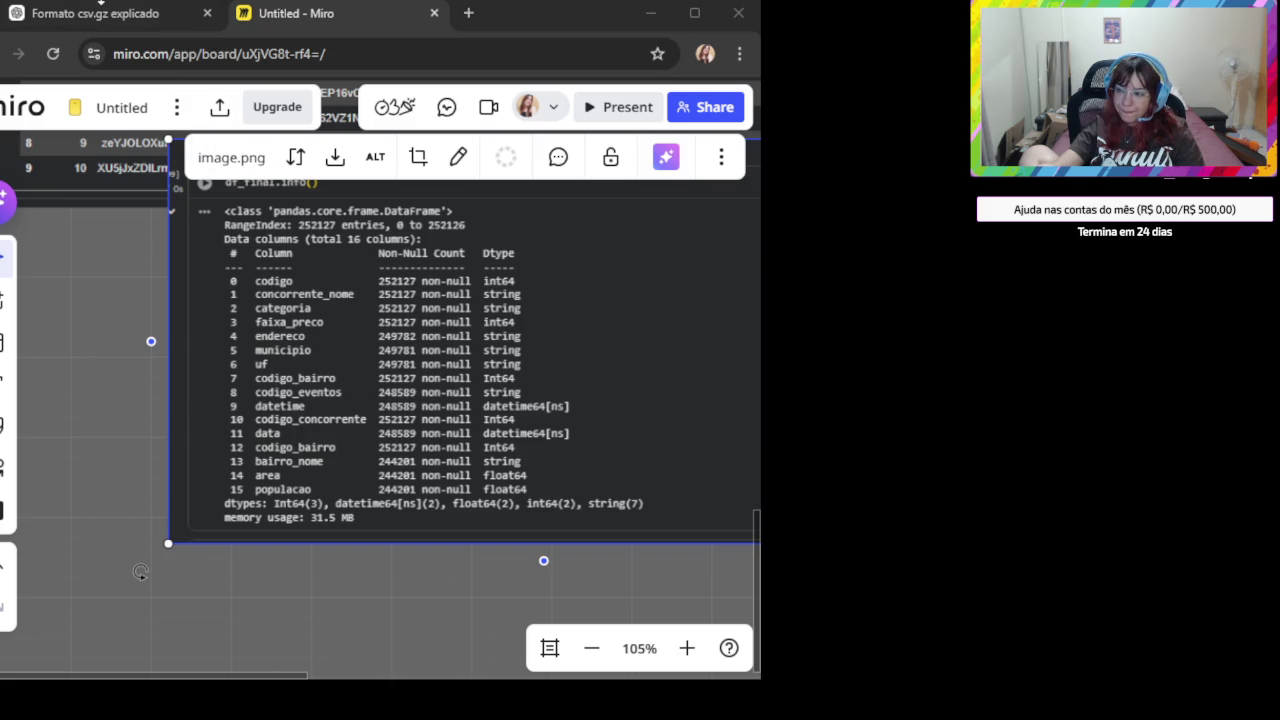
# - Return to ChatGPT and read down to its proposed final codigo_bairro, população, densidade_demográfica table
pyautogui.click(113, 16)
pyautogui.scroll(-5, 410, 490)
pyautogui.scroll(-3, 385, 550)
pyautogui.scroll(-3, 360, 590)
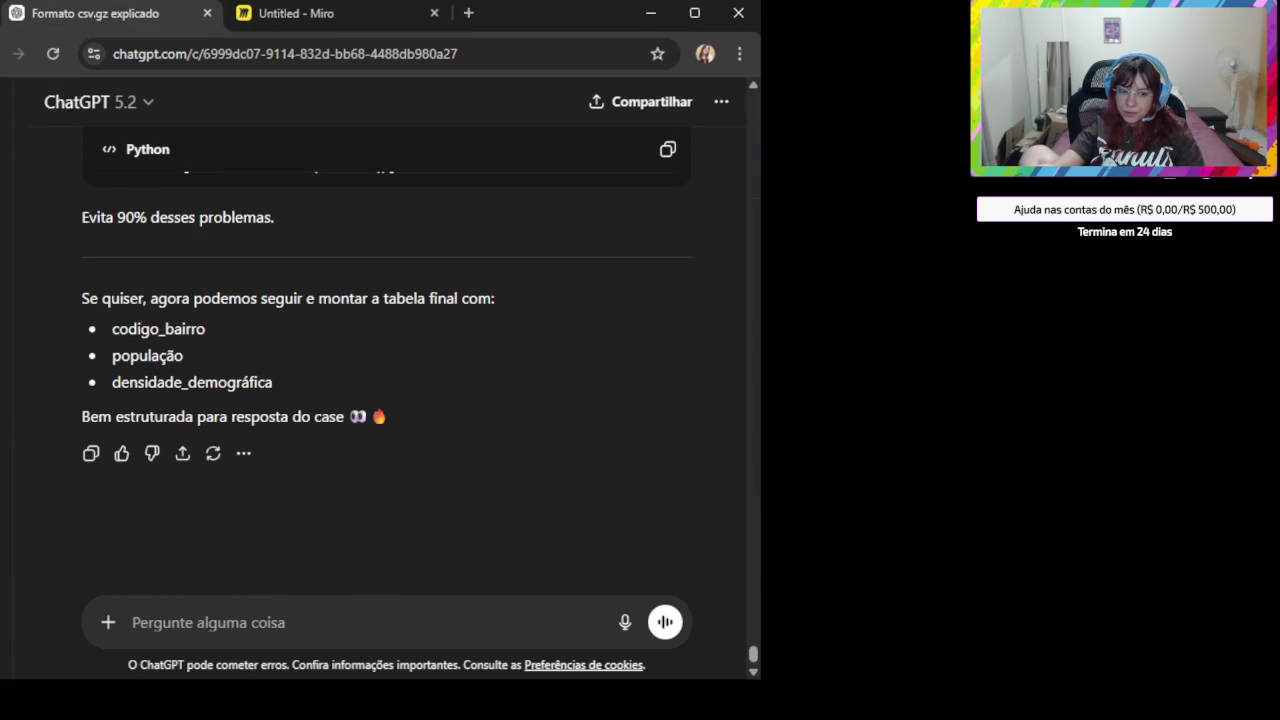
# - Draft a ChatGPT message with the bairros_pop_df merge code followed by the df_final.rename lines
pyautogui.click(154, 617)
pyautogui.hotkey('ctrl', 'v')
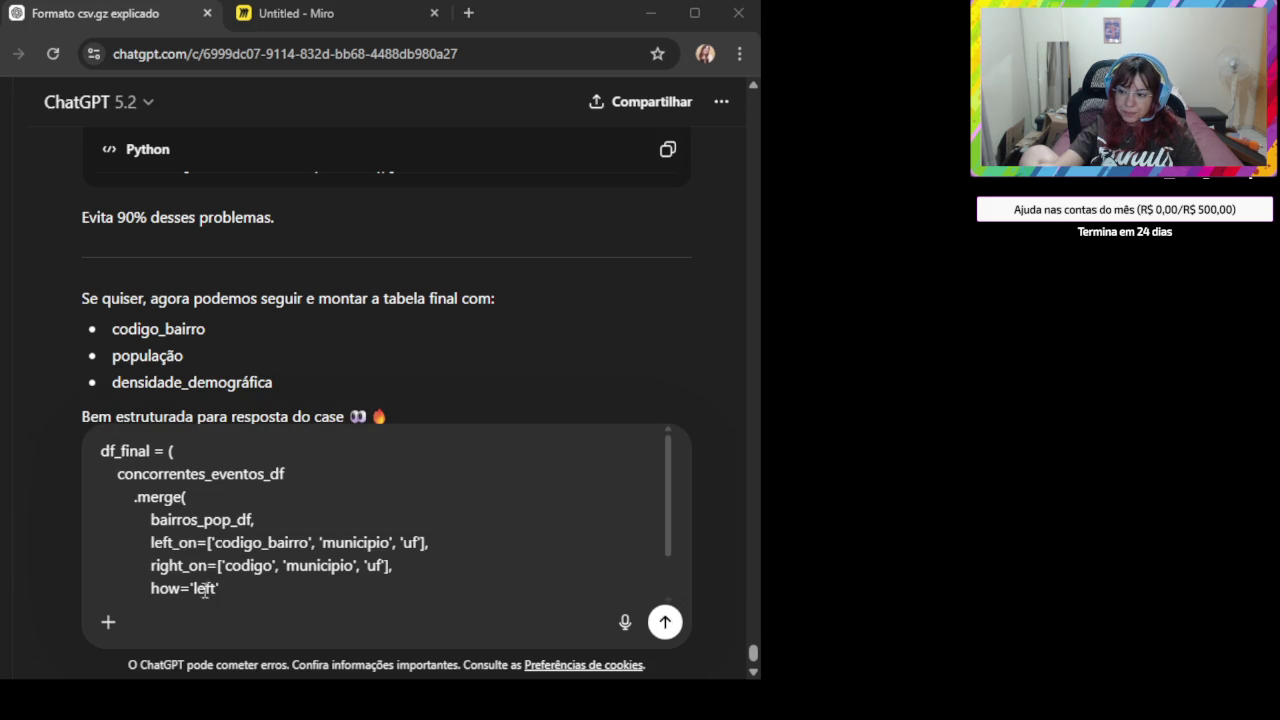
pyautogui.scroll(-1, 206, 590)
pyautogui.scroll(-2, 210, 581)
pyautogui.click(210, 581)
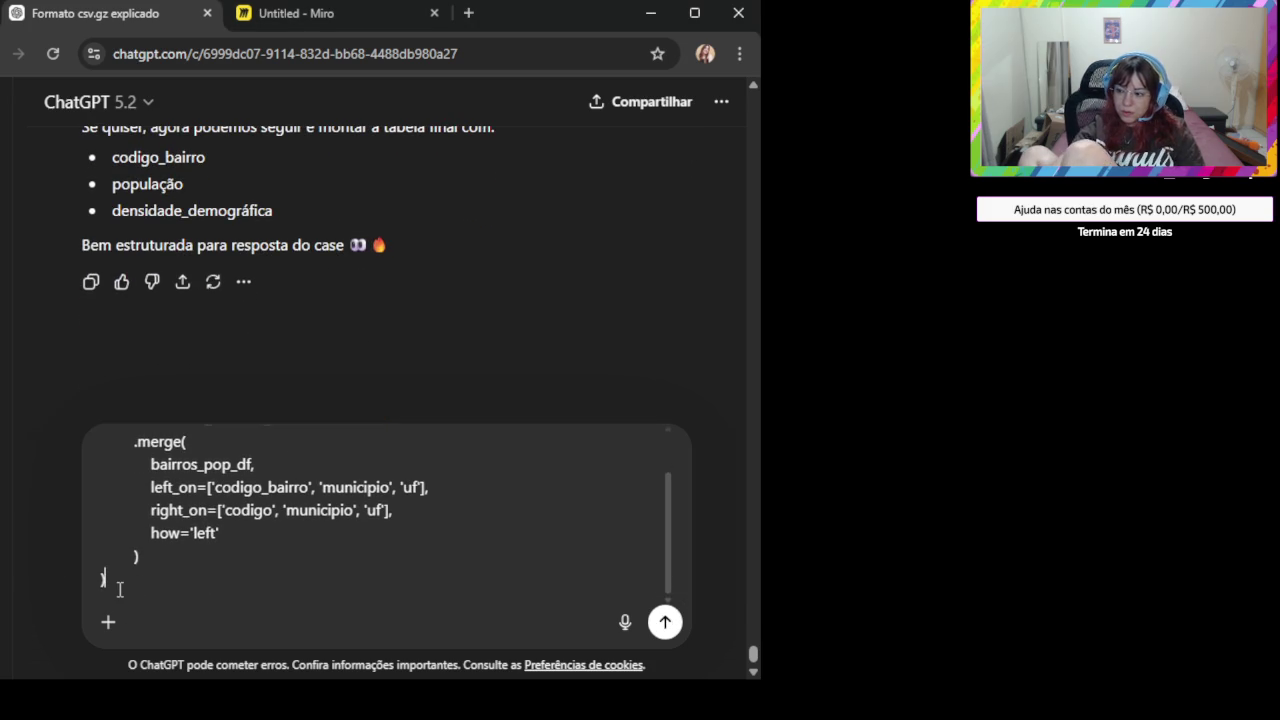
pyautogui.hotkey('shift', 'Return')
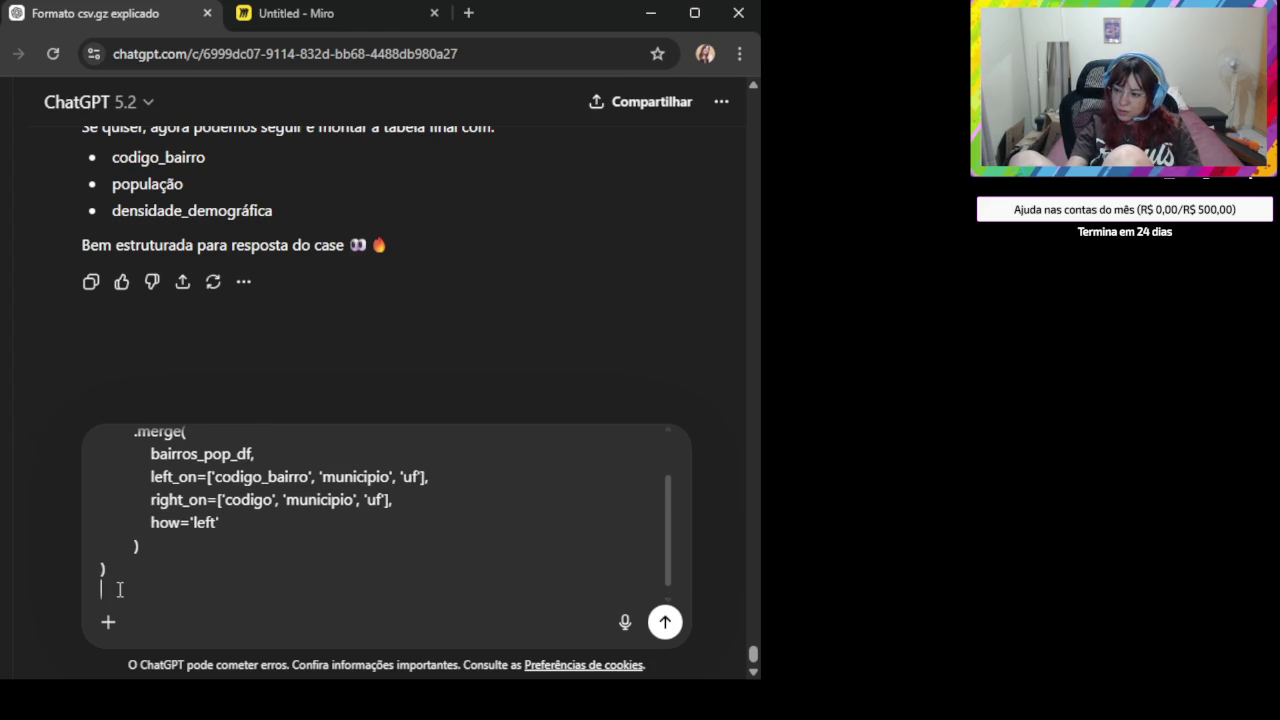
pyautogui.hotkey('ctrl', 'v')
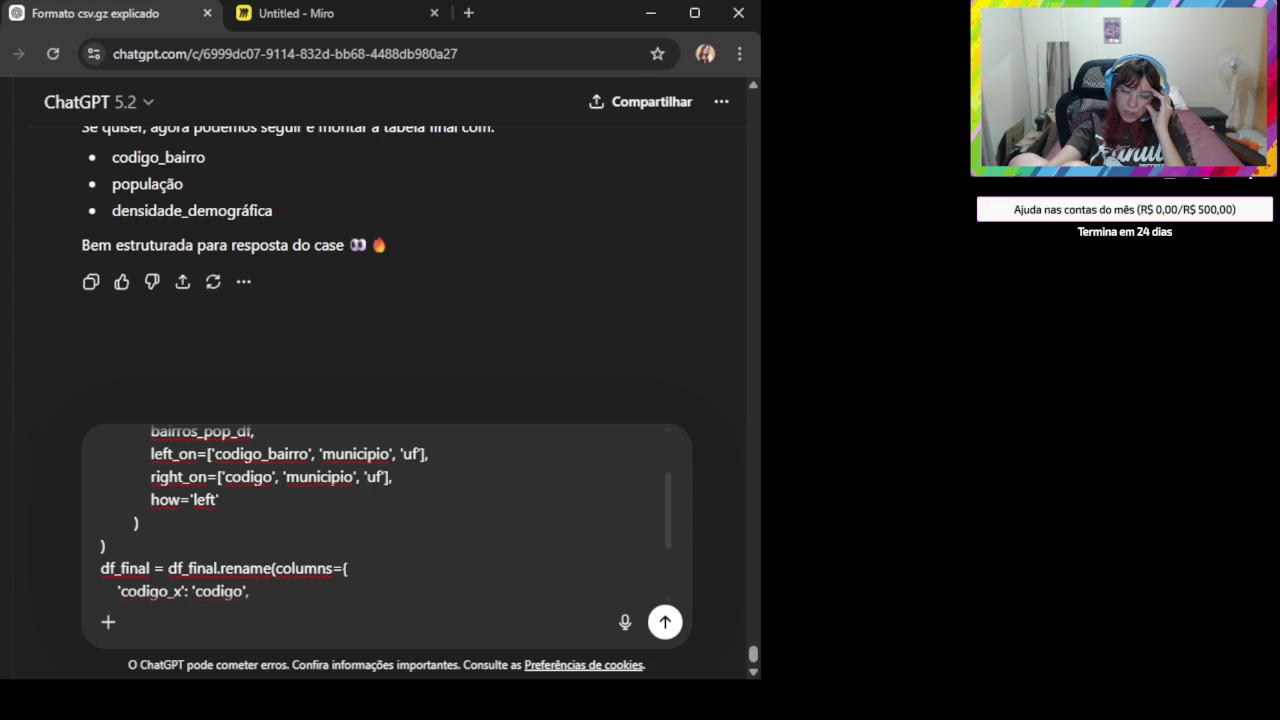
pyautogui.click(386, 14)
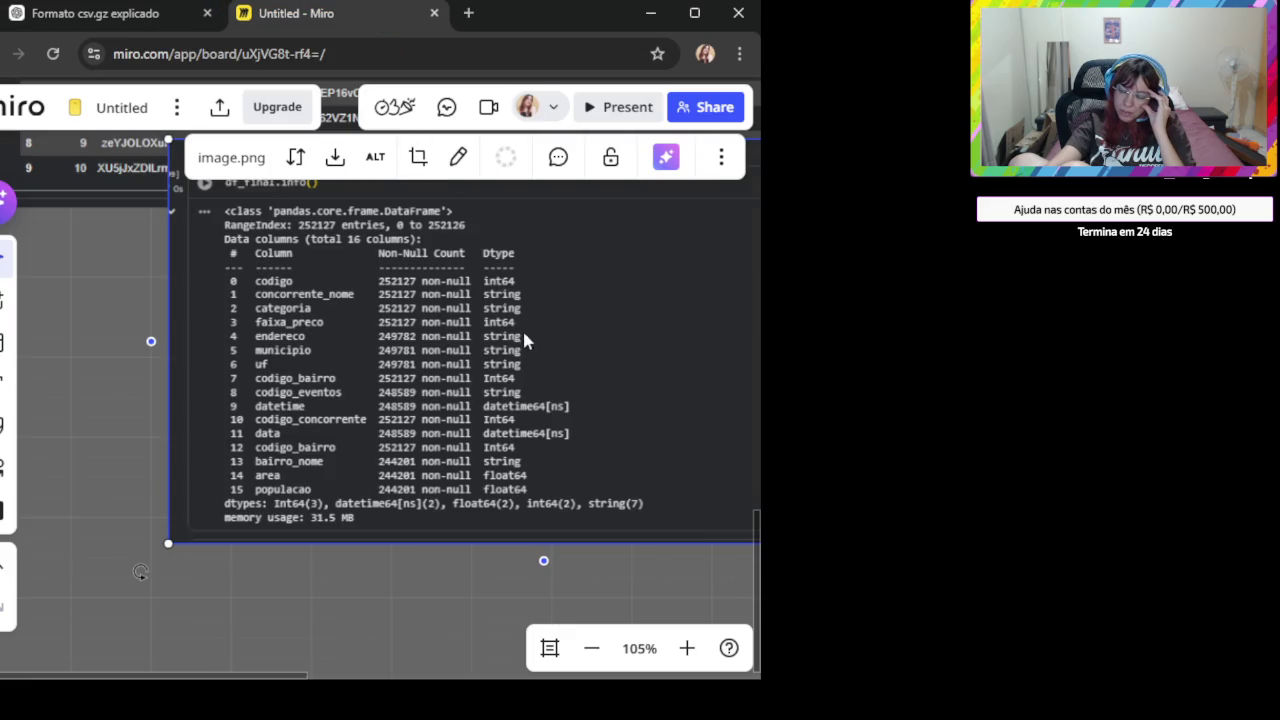
pyautogui.scroll(2, 368, 312)
pyautogui.scroll(-3, 303, 294)
pyautogui.scroll(5, 386, 386)
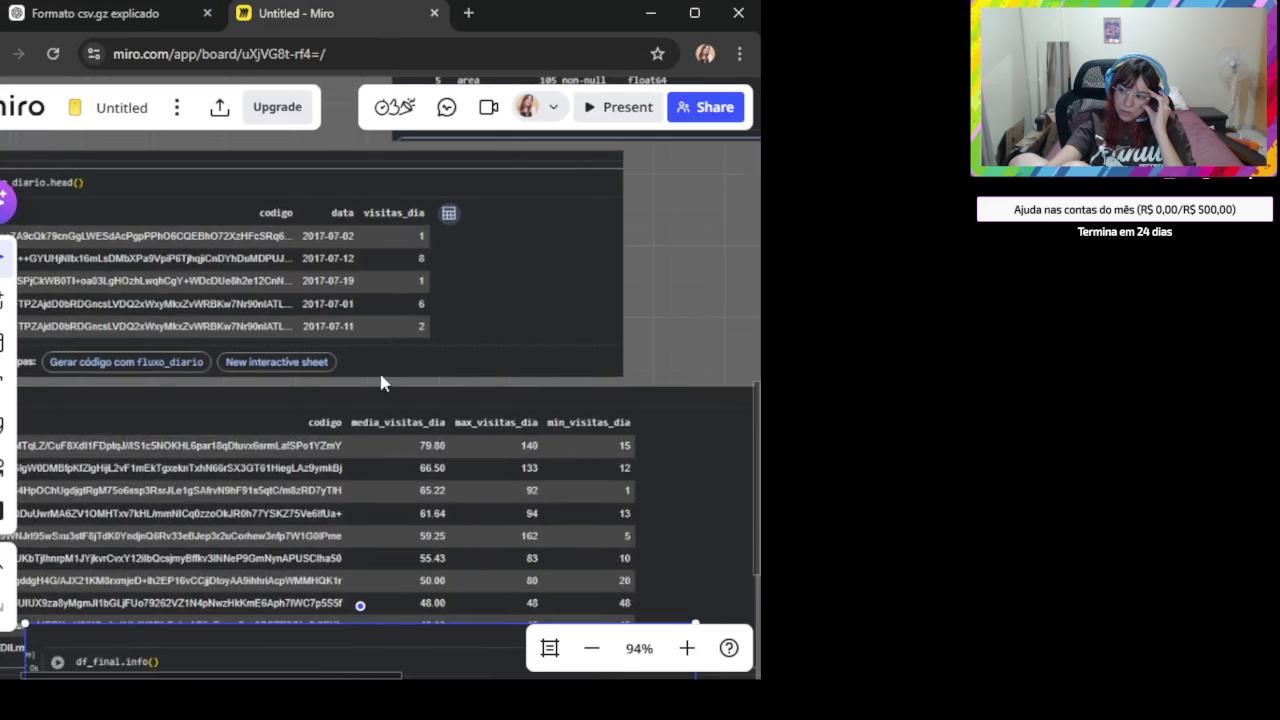
pyautogui.scroll(4, 386, 386)
pyautogui.scroll(5, 340, 410)
pyautogui.scroll(2, 370, 425)
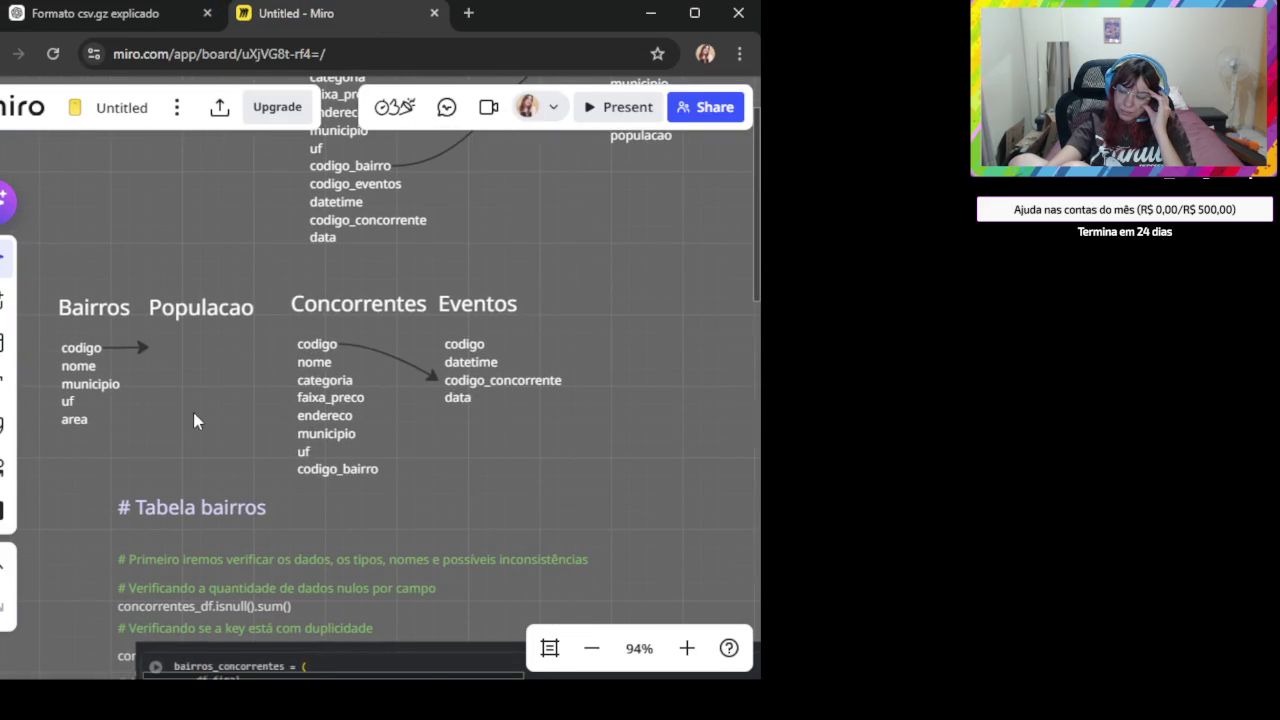
pyautogui.moveTo(142, 404); pyautogui.dragTo(234, 459)
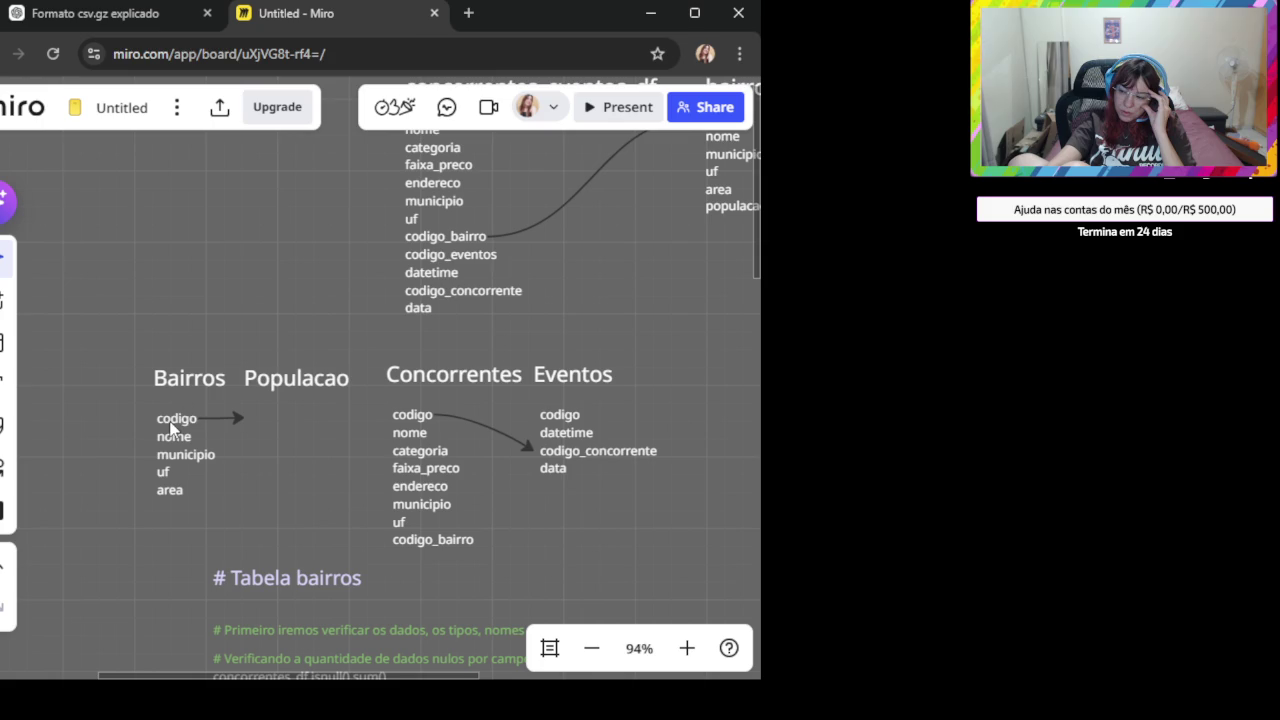
pyautogui.doubleClick(173, 424)
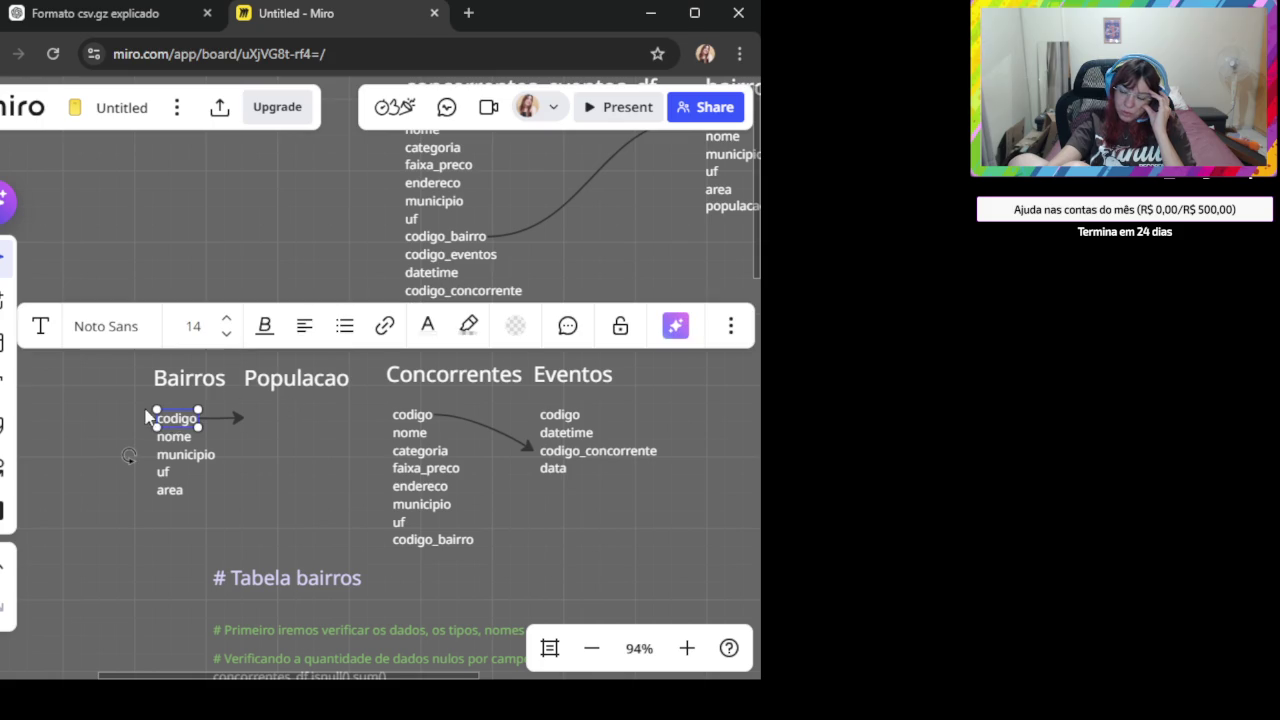
pyautogui.doubleClick(187, 417)
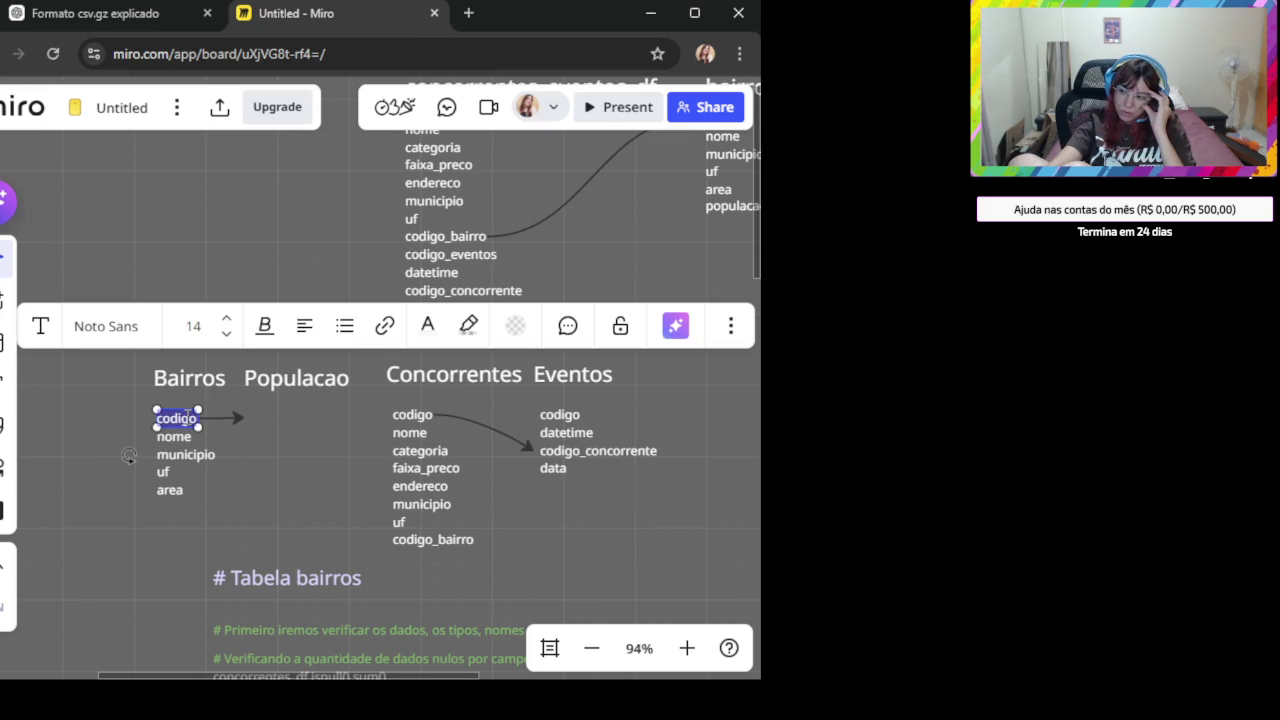
pyautogui.click(356, 435)
pyautogui.moveTo(356, 435); pyautogui.dragTo(308, 477)
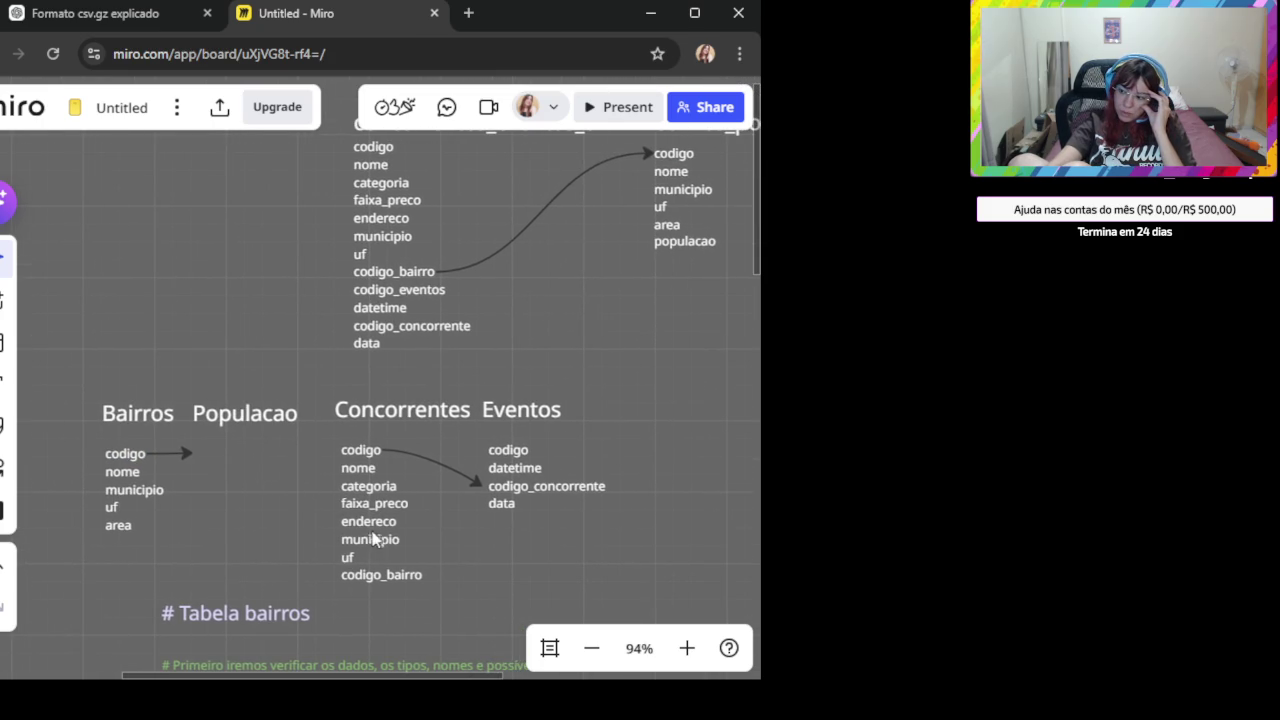
pyautogui.doubleClick(388, 574)
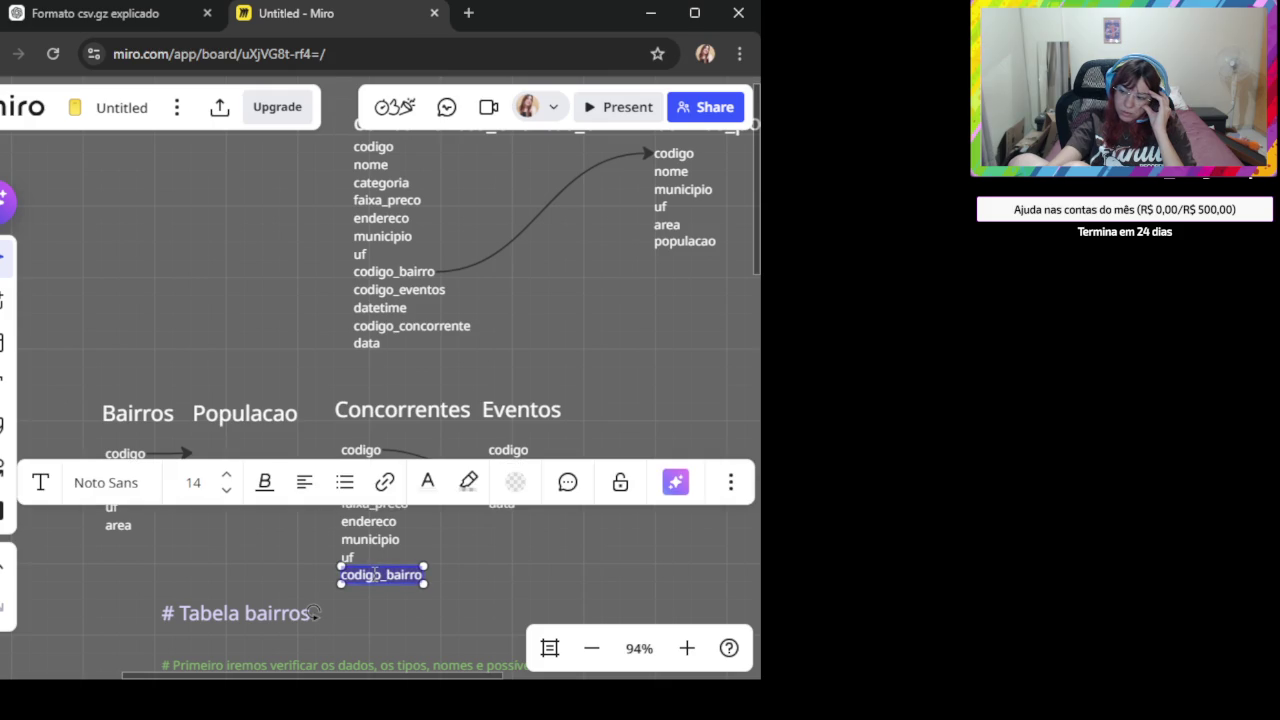
pyautogui.moveTo(137, 567); pyautogui.dragTo(212, 524)
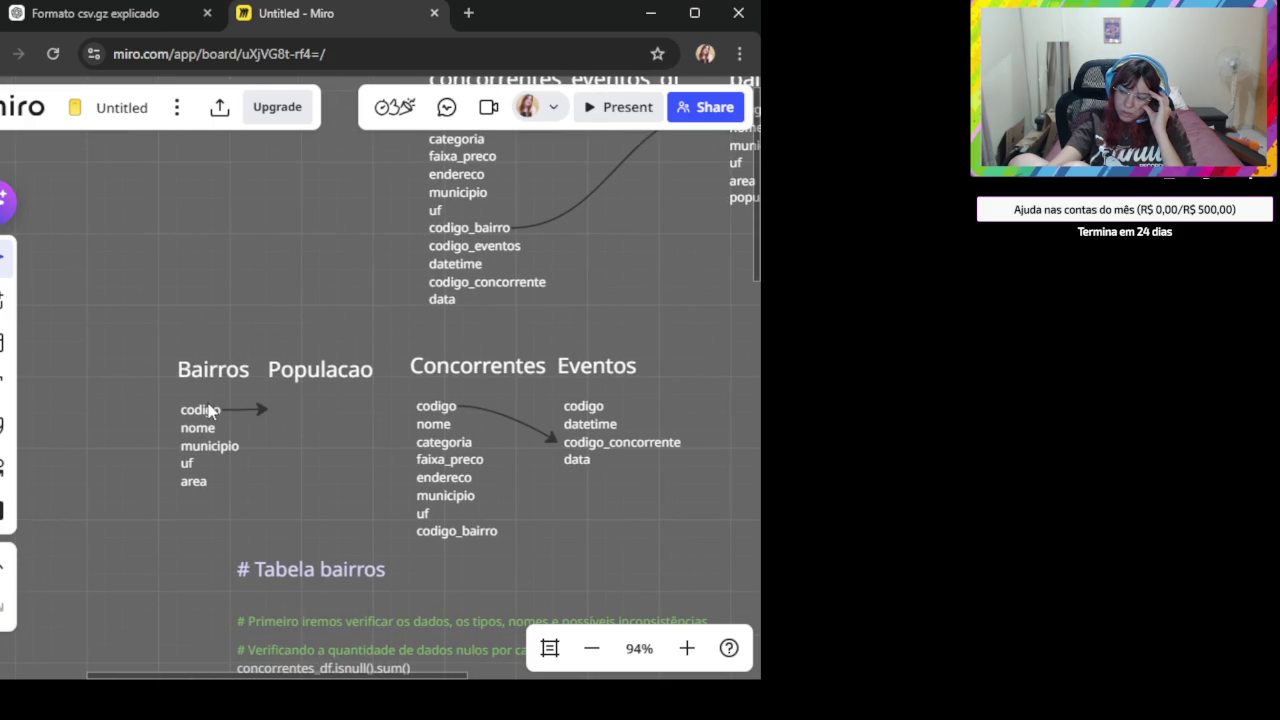
pyautogui.doubleClick(206, 409)
pyautogui.doubleClick(445, 530)
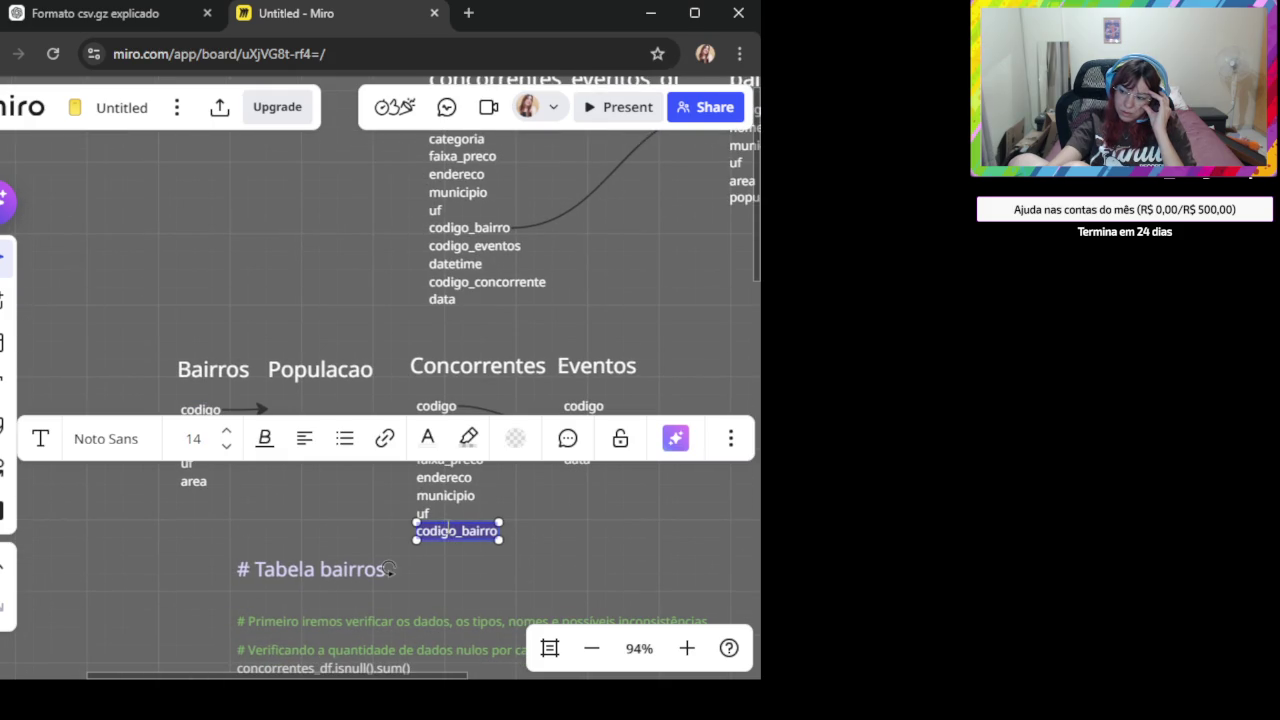
pyautogui.click(192, 408)
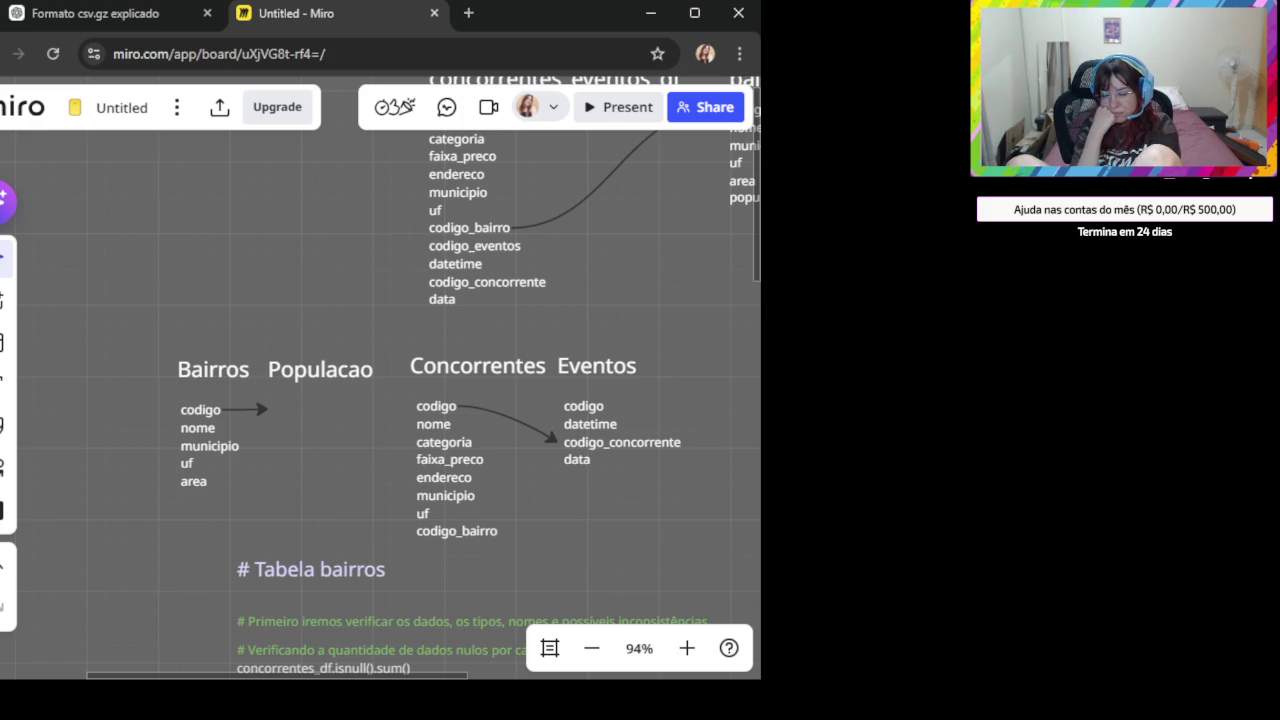
pyautogui.moveTo(151, 298); pyautogui.dragTo(405, 510)
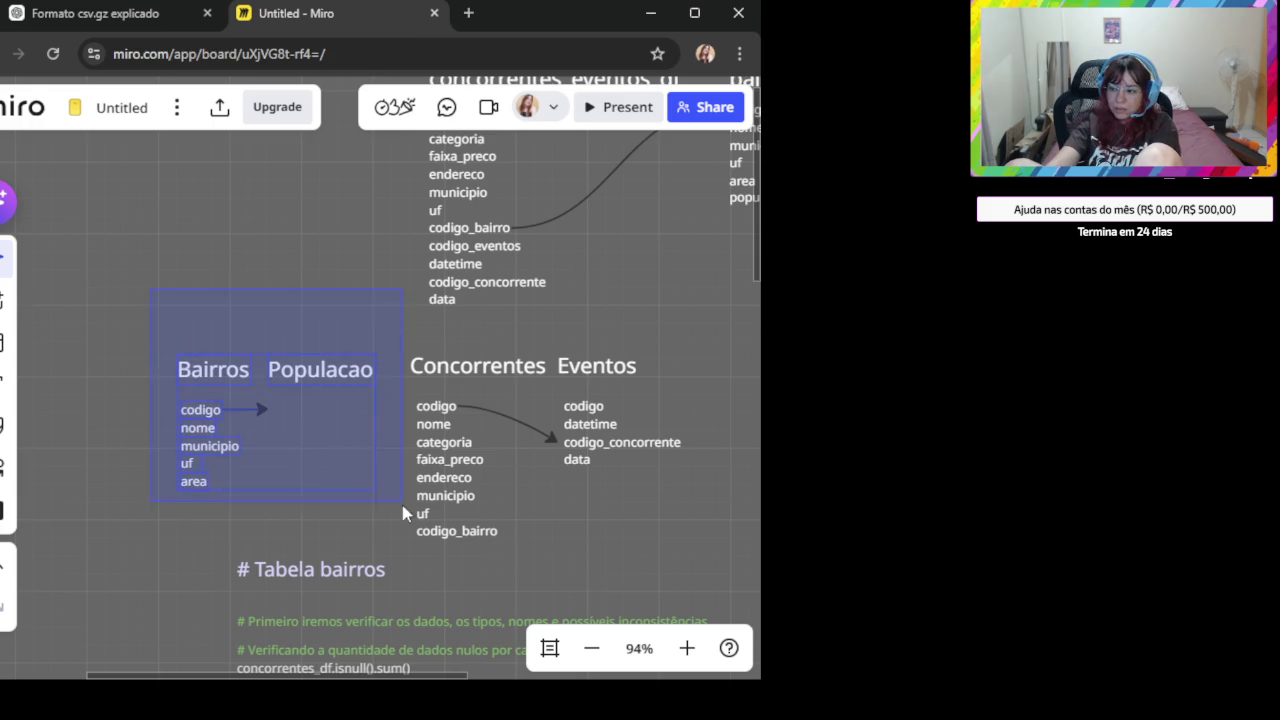
pyautogui.click(151, 410)
pyautogui.click(200, 409)
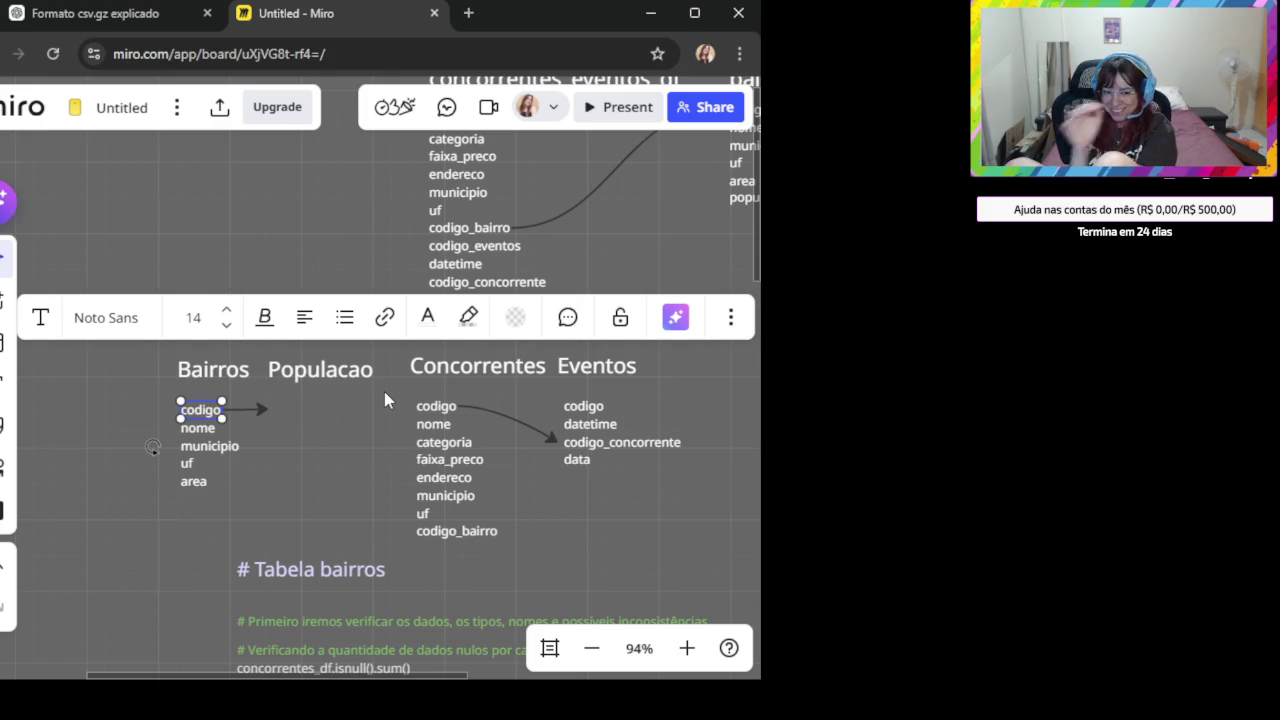
pyautogui.hotkey('alt', 'Tab')
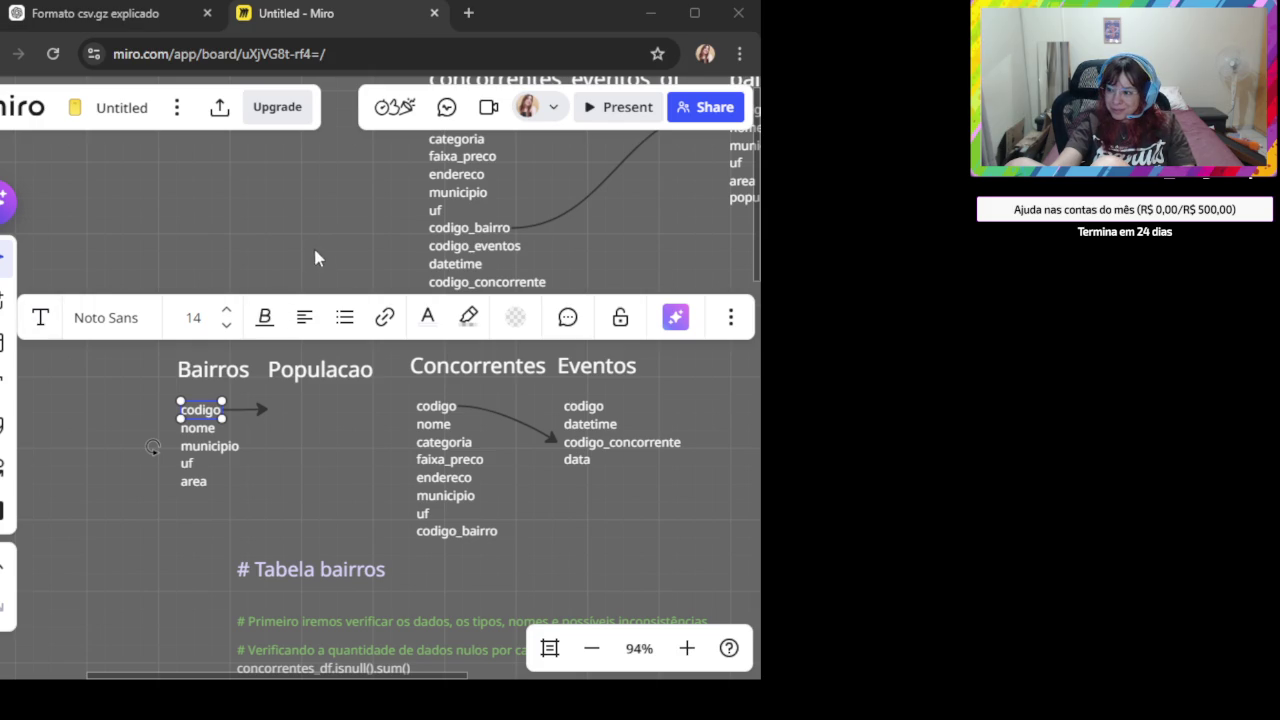
# - Paste the df_final merge and rename code screenshot on the board below the info output
pyautogui.scroll(-2, 360, 380)
pyautogui.moveTo(374, 537); pyautogui.dragTo(284, 126)
pyautogui.scroll(-5, 354, 206)
pyautogui.scroll(-5, 383, 409)
pyautogui.scroll(-3, 320, 474)
pyautogui.hotkey('ctrl', 'v')
pyautogui.scroll(3, 318, 470)
pyautogui.scroll(3, 254, 471)
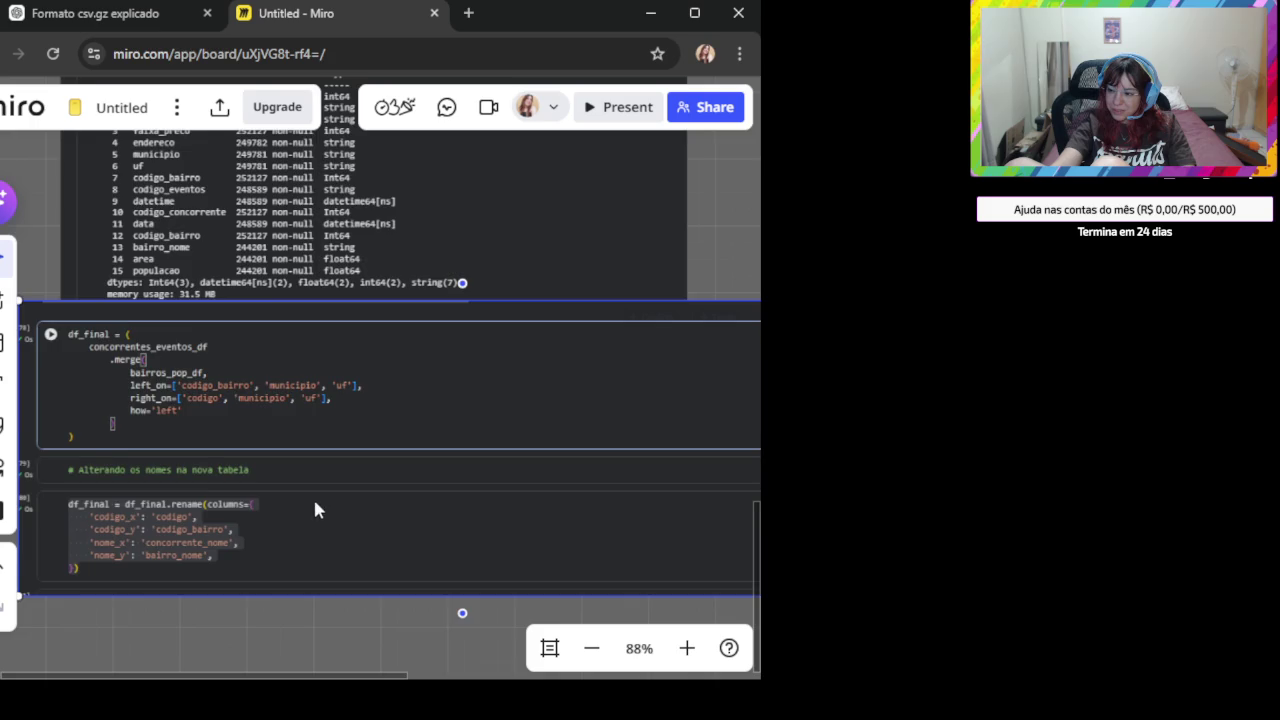
pyautogui.scroll(2, 317, 508)
pyautogui.scroll(-1, 309, 534)
pyautogui.moveTo(234, 628); pyautogui.dragTo(420, 560)
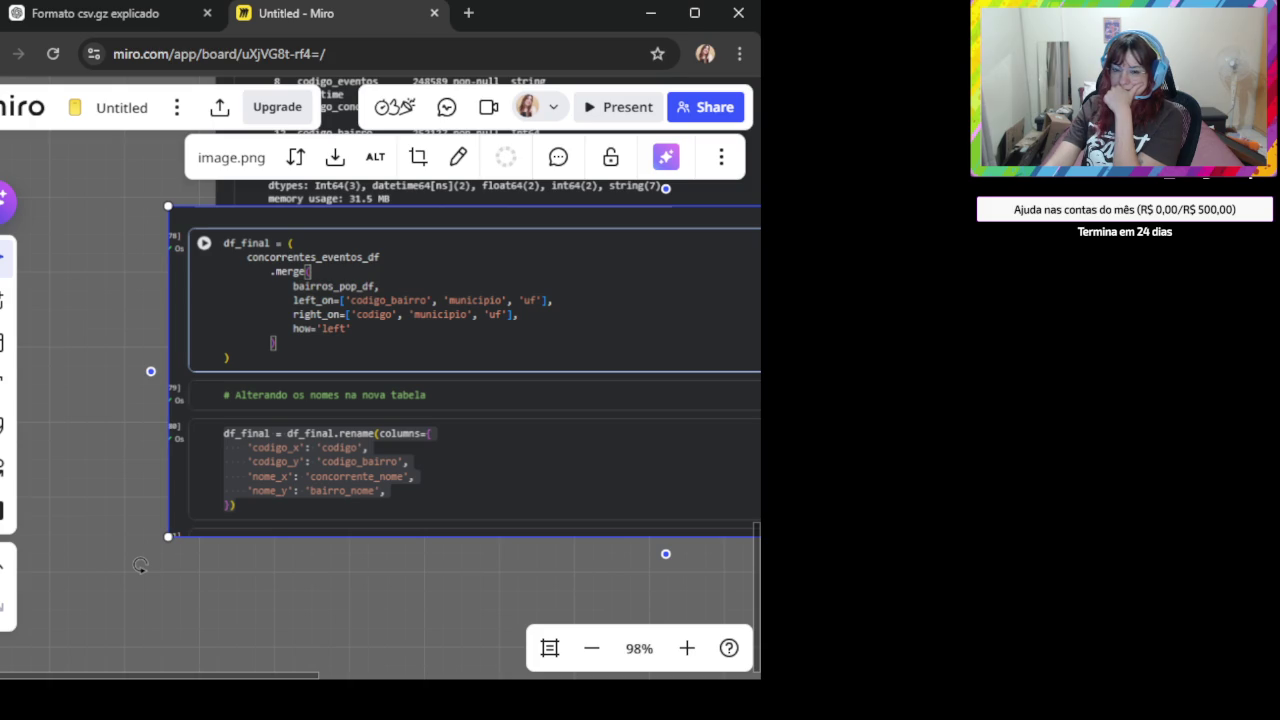
pyautogui.click(112, 13)
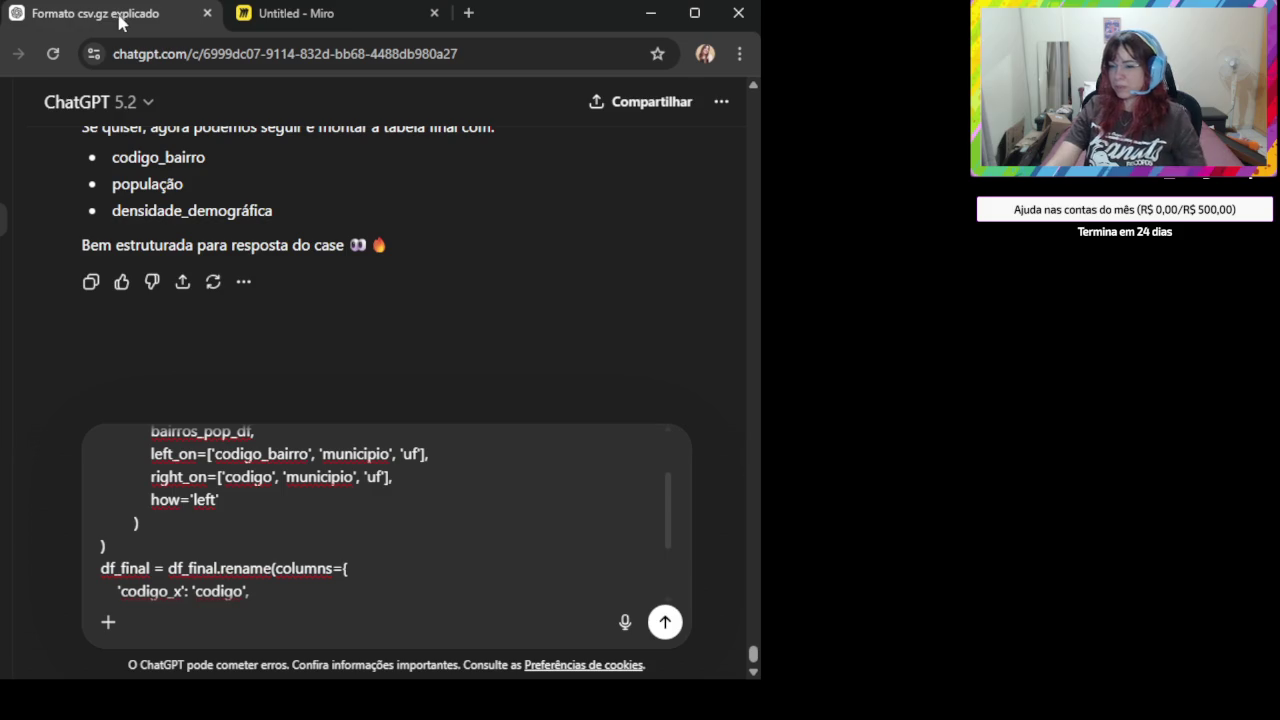
# - Add a blank line below the merge and rename code in the draft and paste a screenshot there
pyautogui.scroll(-2, 283, 594)
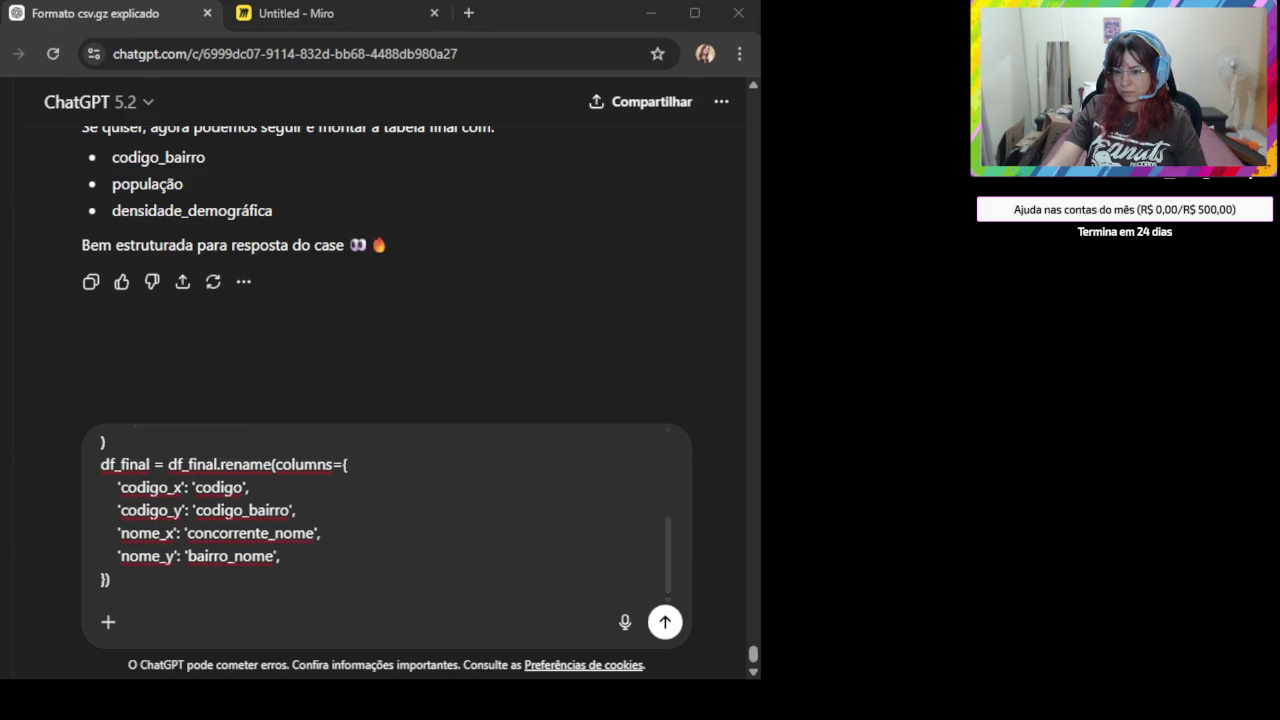
pyautogui.click(257, 623)
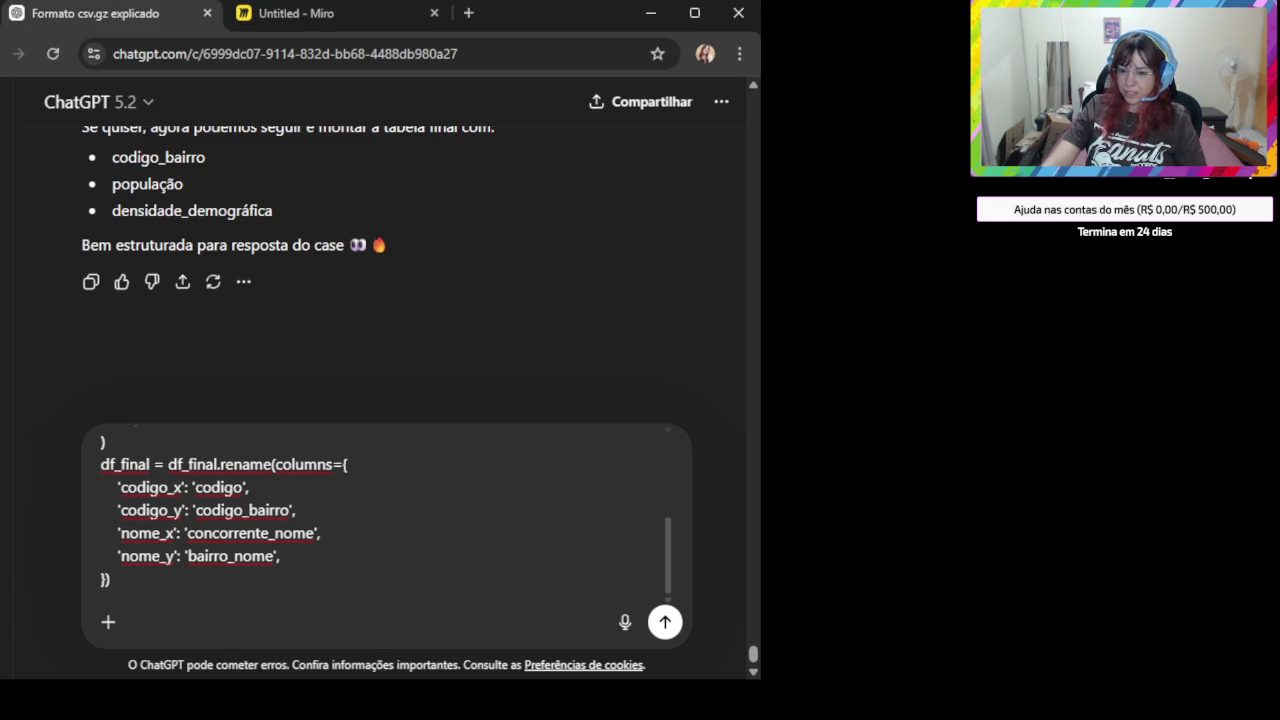
pyautogui.hotkey('shift', 'Return')
pyautogui.hotkey('shift', 'Return')
pyautogui.hotkey('shift', 'Return')
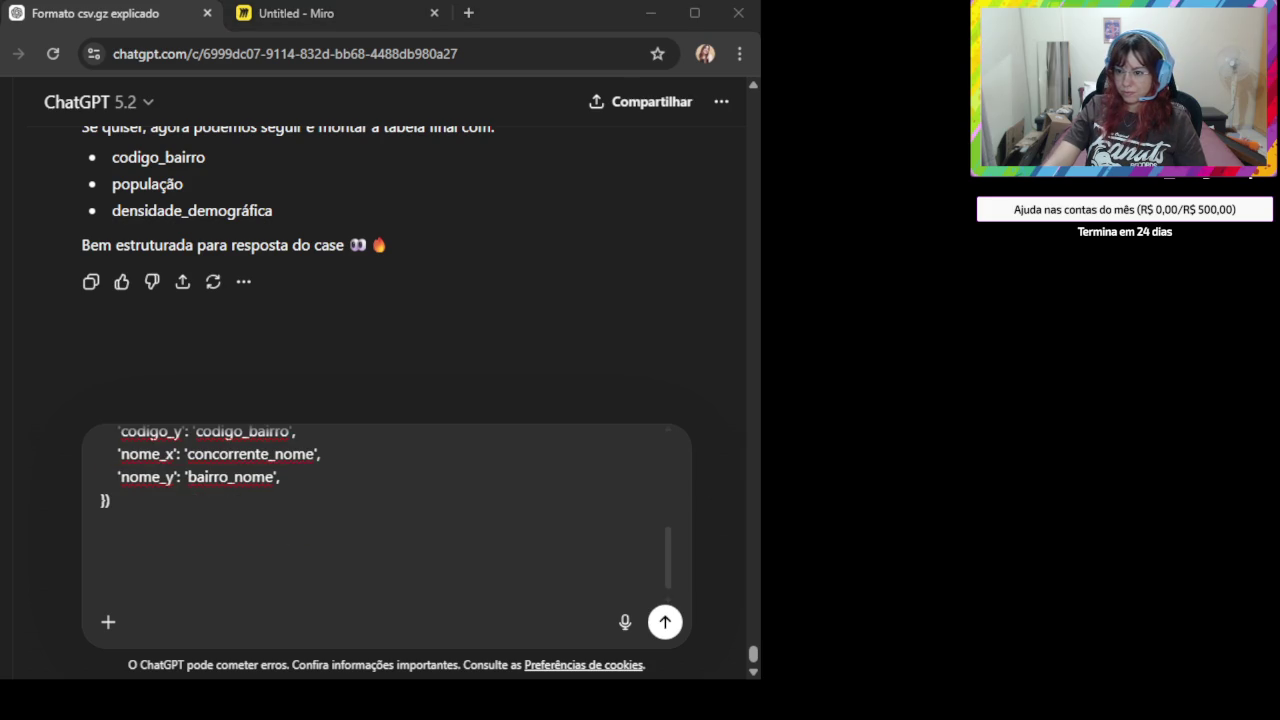
pyautogui.click(281, 582)
pyautogui.click(185, 543)
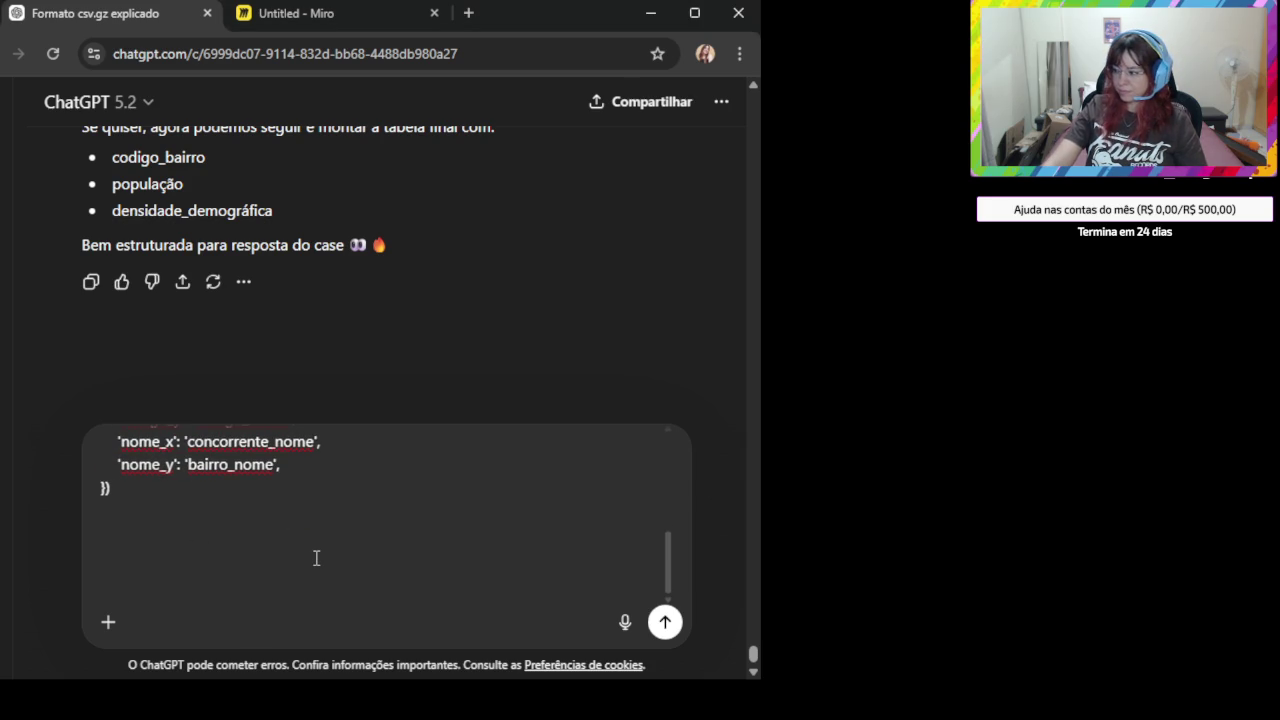
pyautogui.hotkey('ctrl', 'v')
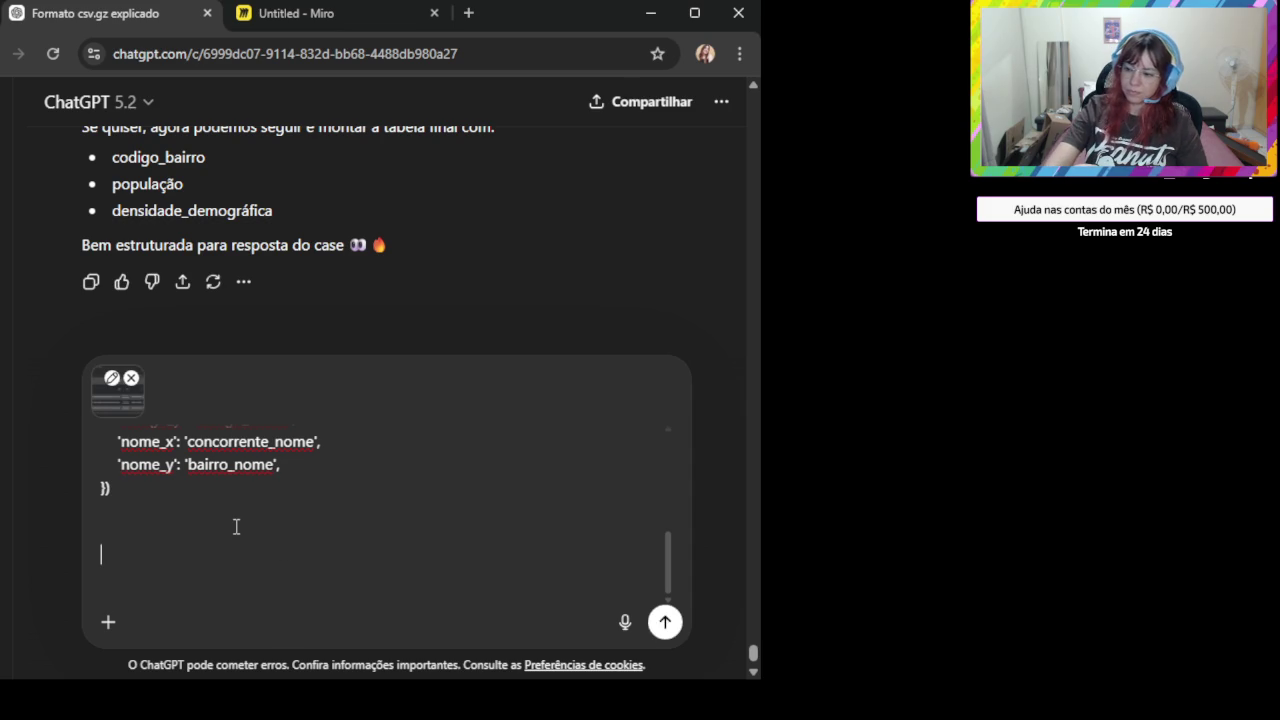
# - Ask ChatGPT 'COmo corrijo pra não ter dois codigo_bairro?' and send the message
pyautogui.write('COmo corrijo ')
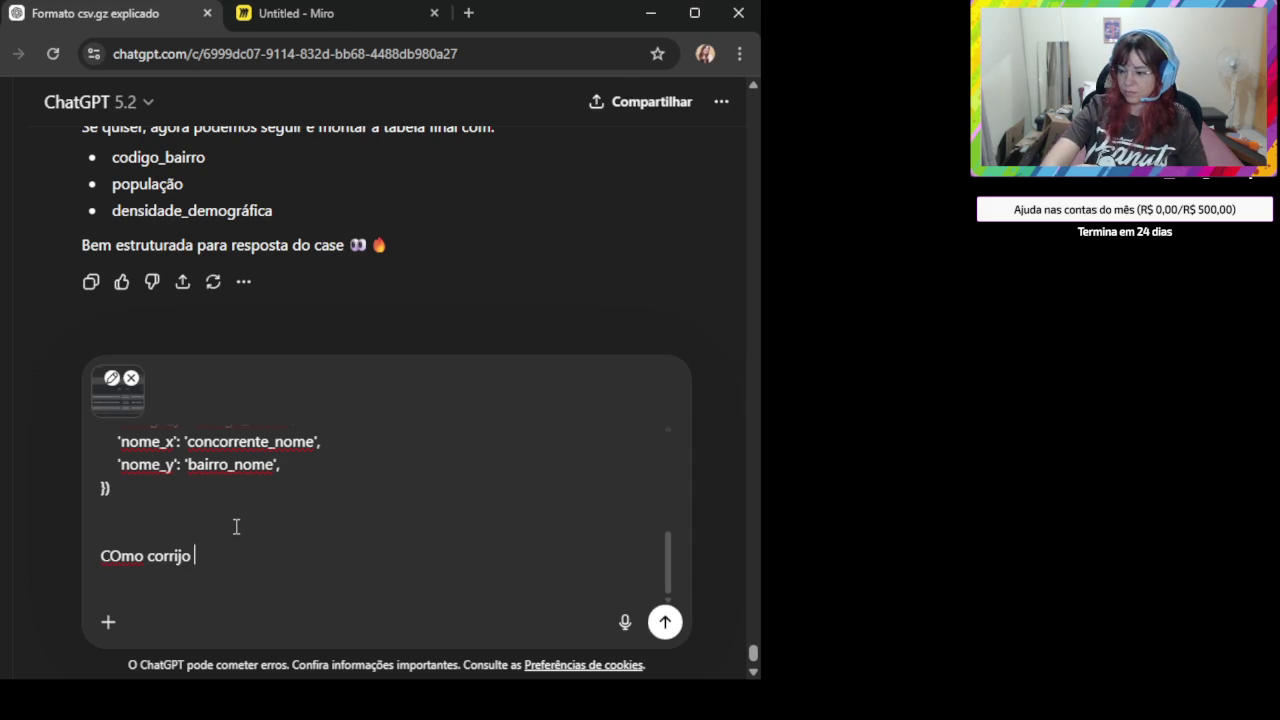
pyautogui.write('pra não ter dois codigo_barri')
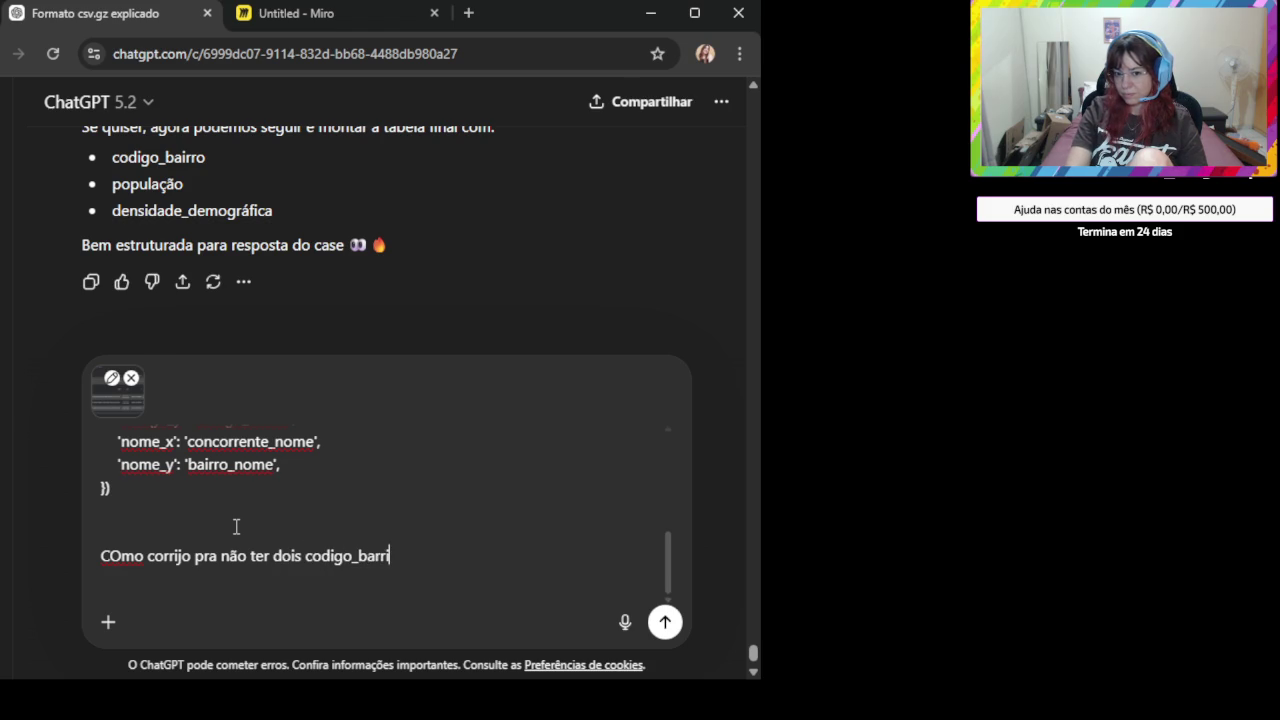
pyautogui.press('BackSpace')
pyautogui.press('BackSpace')
pyautogui.write('irro?')
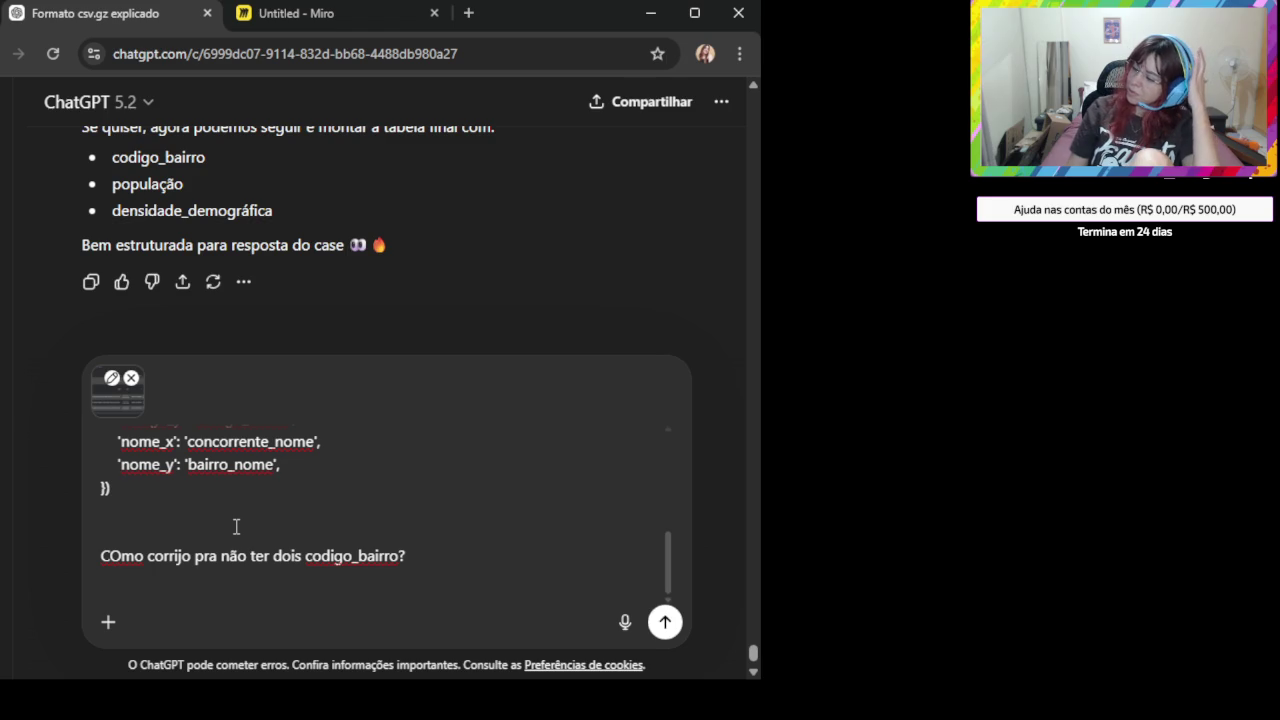
pyautogui.press('Return')
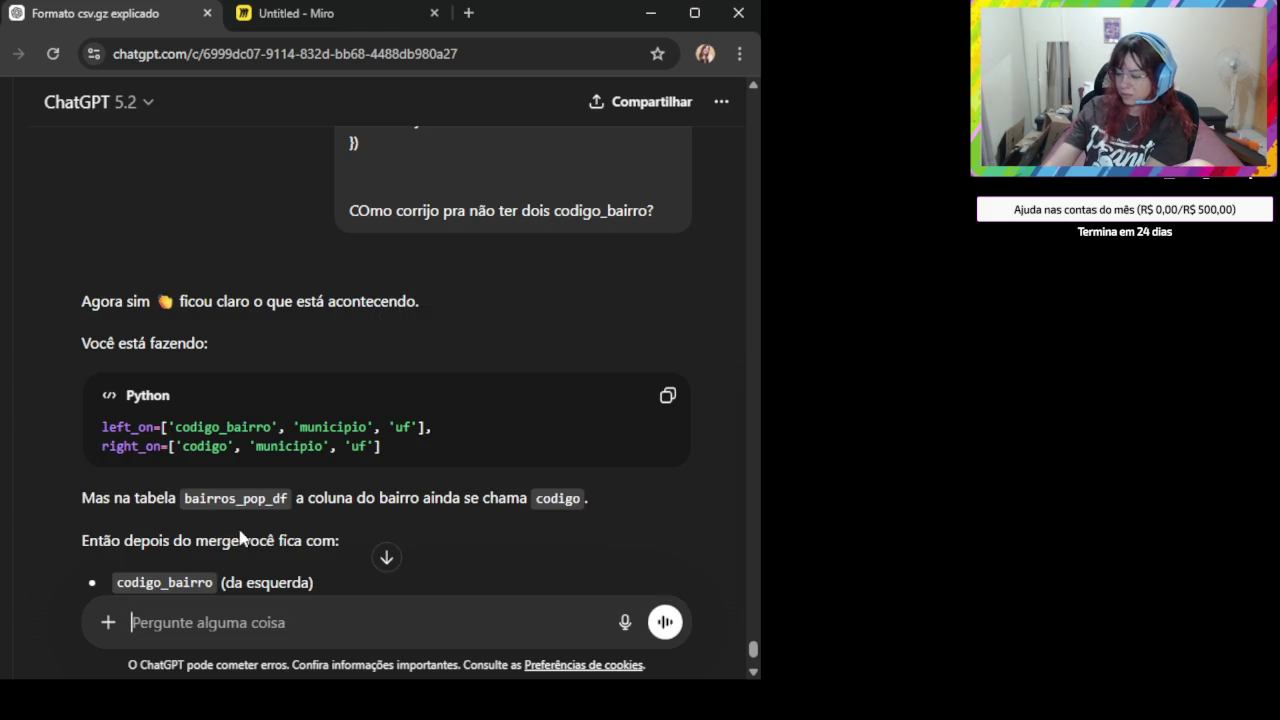
# - Jump to the end of ChatGPT's reply, then scroll back up through its explanation
pyautogui.click(387, 559)
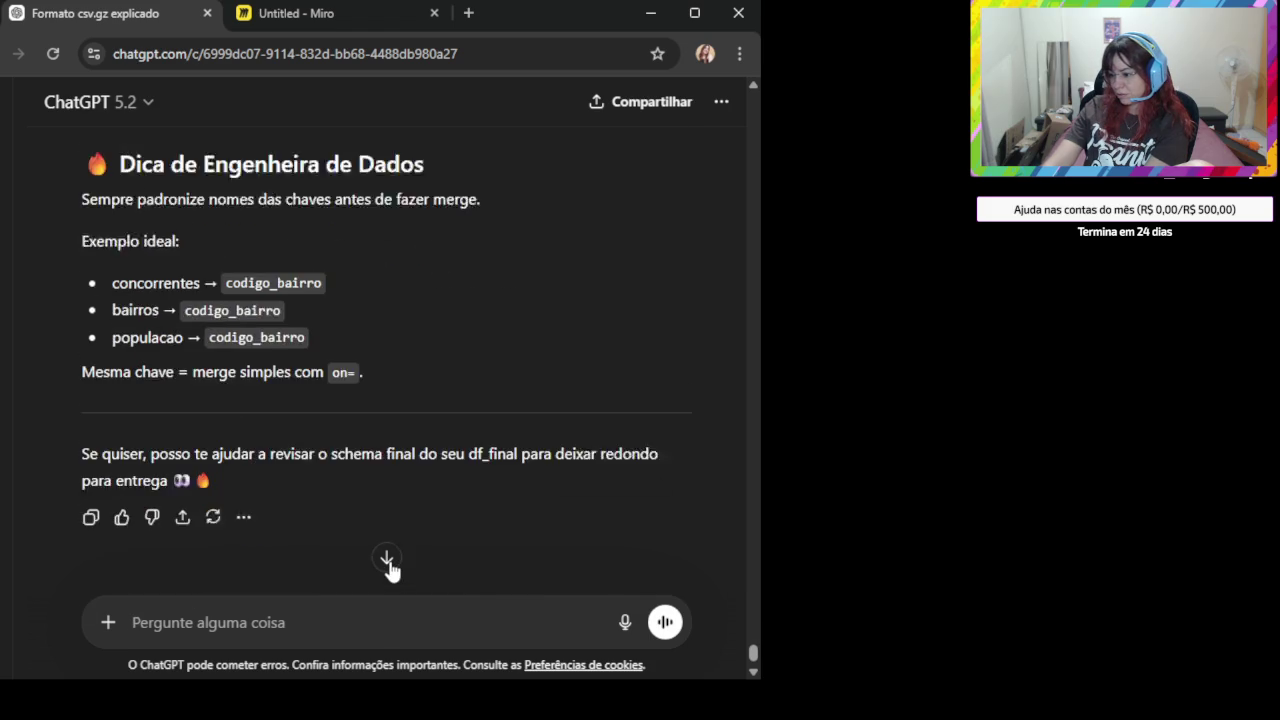
pyautogui.scroll(1, 383, 546)
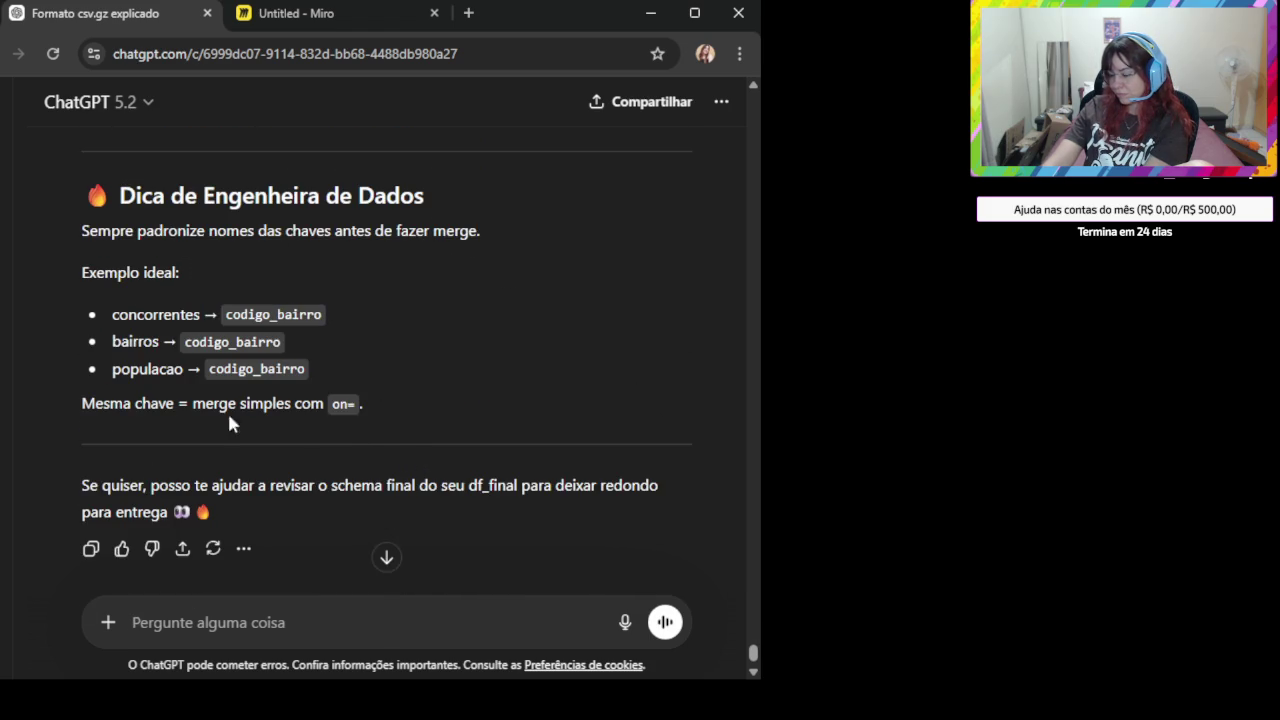
pyautogui.scroll(3, 331, 428)
pyautogui.scroll(1, 331, 428)
pyautogui.scroll(2, 331, 428)
pyautogui.scroll(2, 327, 422)
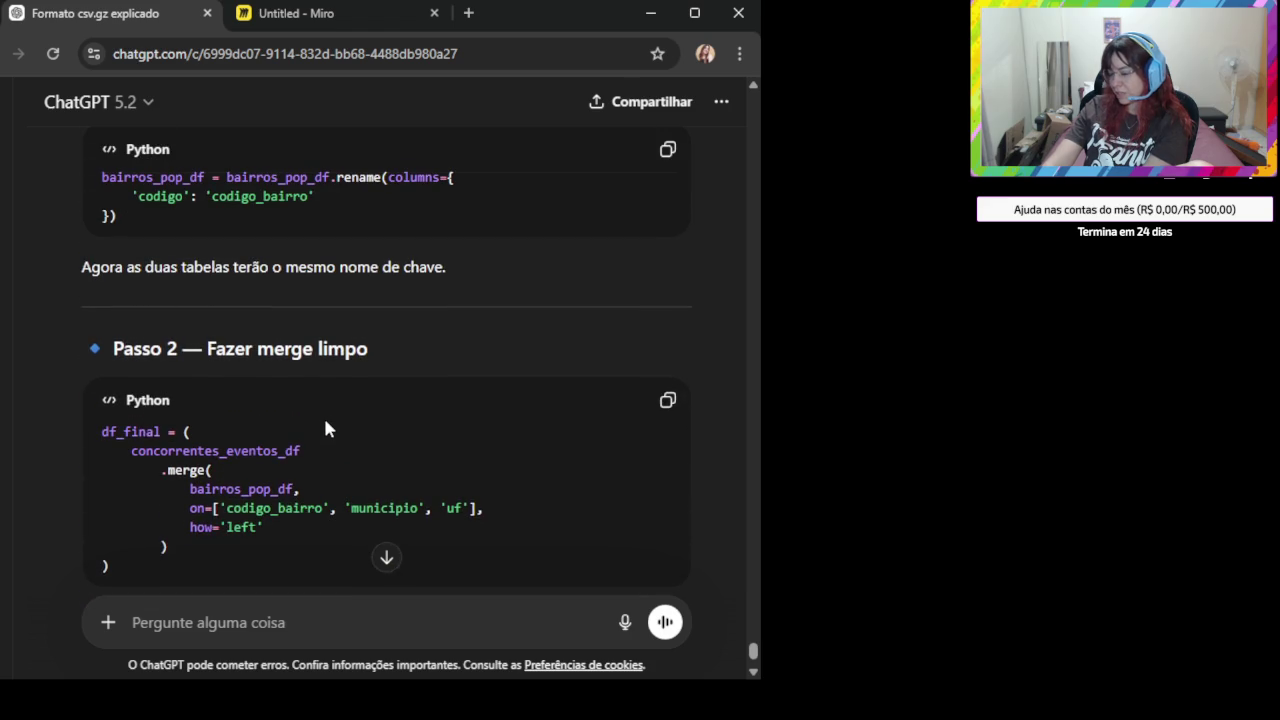
pyautogui.scroll(1, 322, 420)
pyautogui.scroll(1, 320, 428)
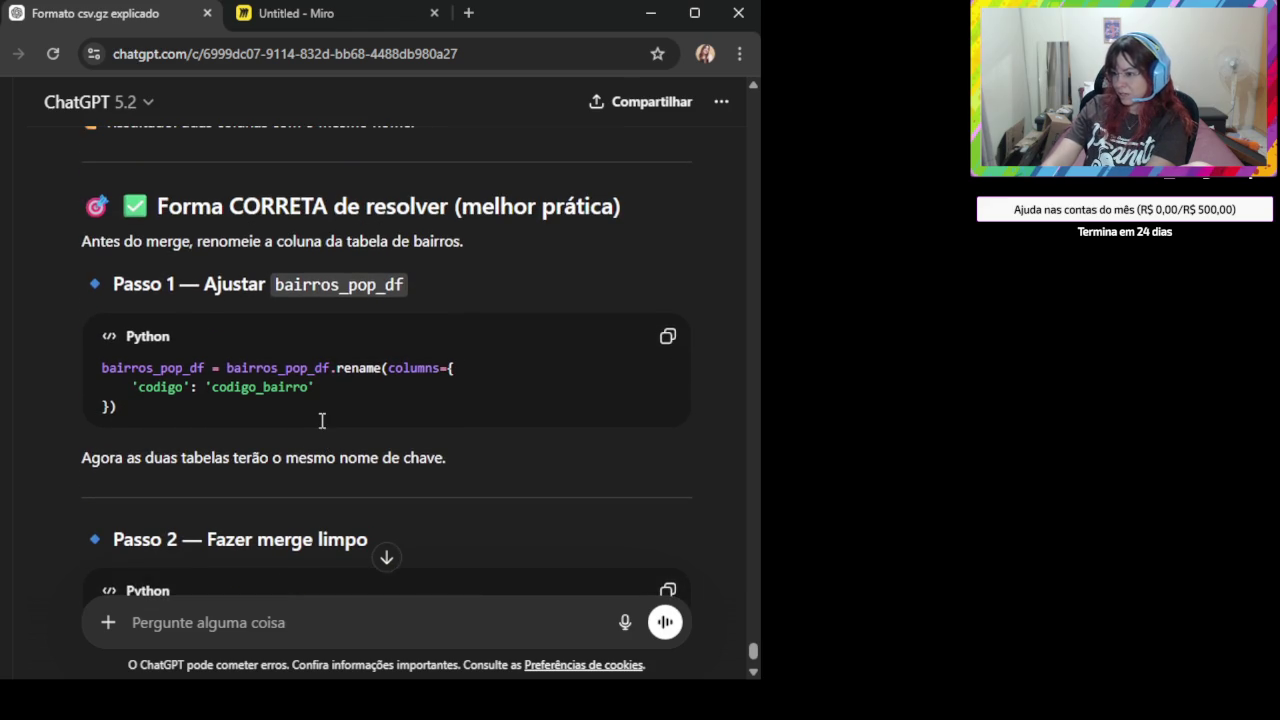
pyautogui.scroll(3, 320, 428)
pyautogui.scroll(1, 320, 428)
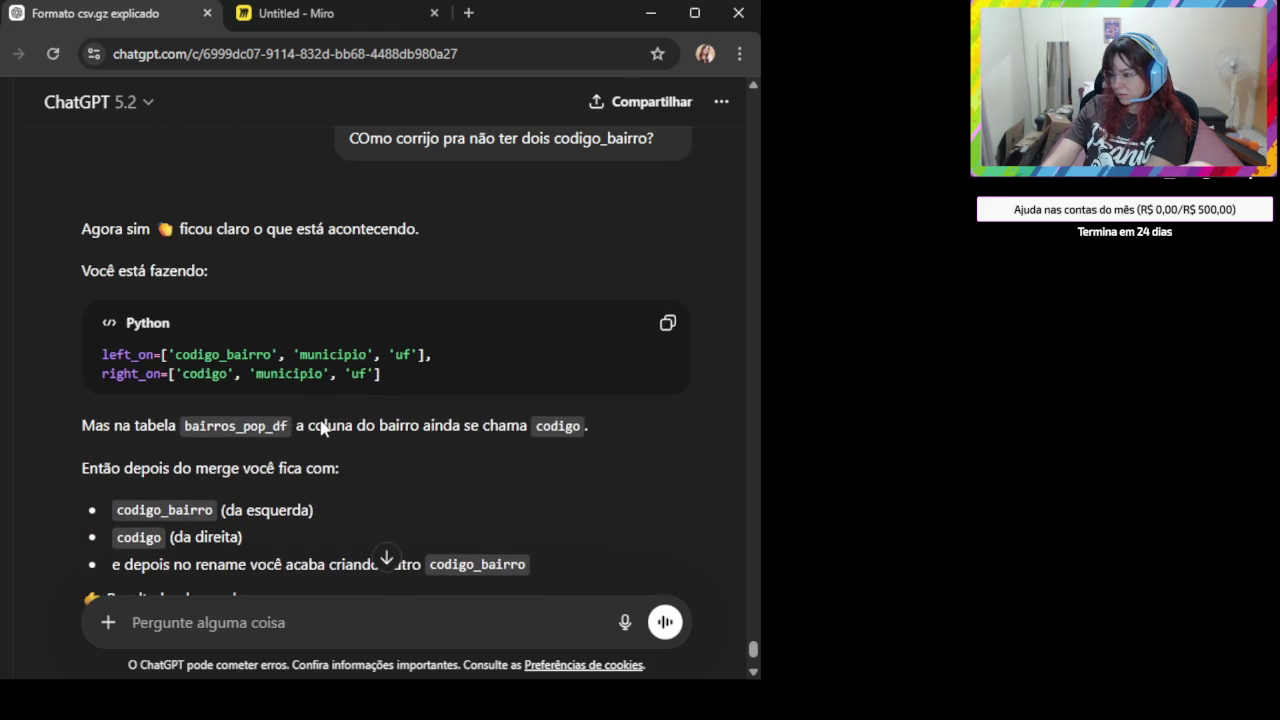
pyautogui.scroll(2, 322, 422)
pyautogui.scroll(-2, 322, 420)
pyautogui.scroll(-1, 278, 375)
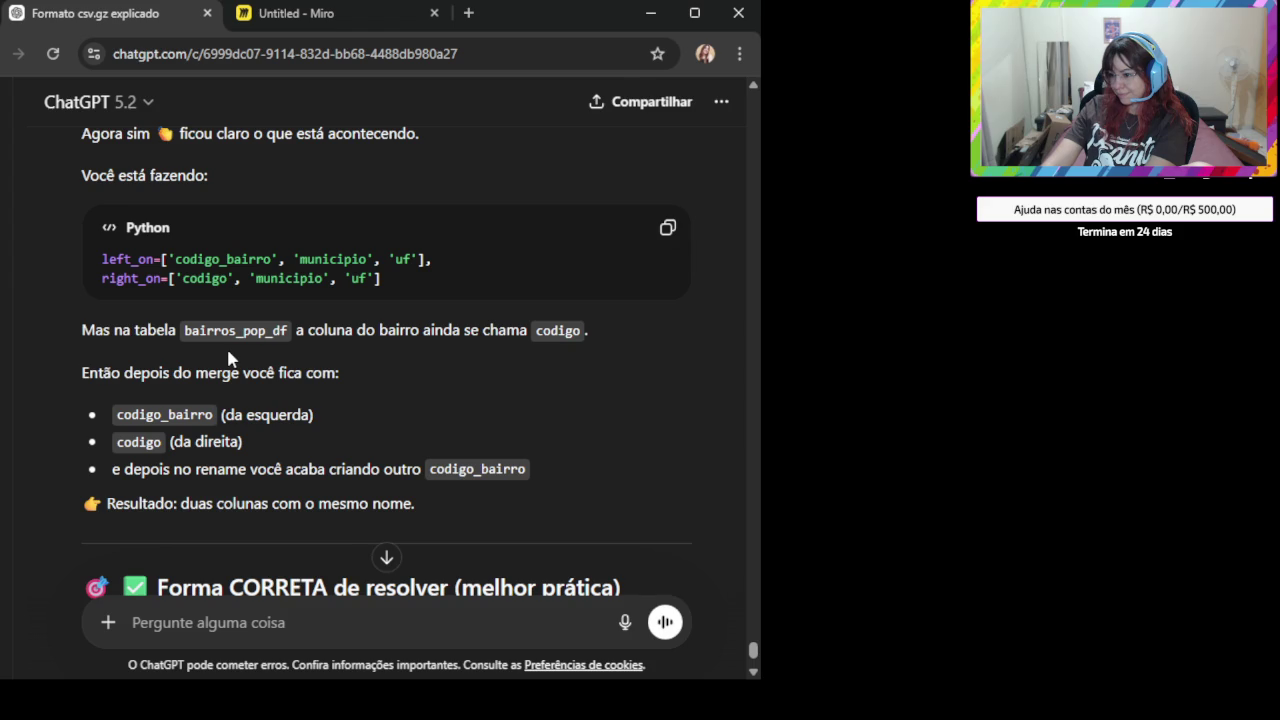
# - Highlight the sentences explaining the duplicate codigo_bairro, then scroll down to the Passo 2 code
pyautogui.moveTo(141, 372); pyautogui.dragTo(278, 402)
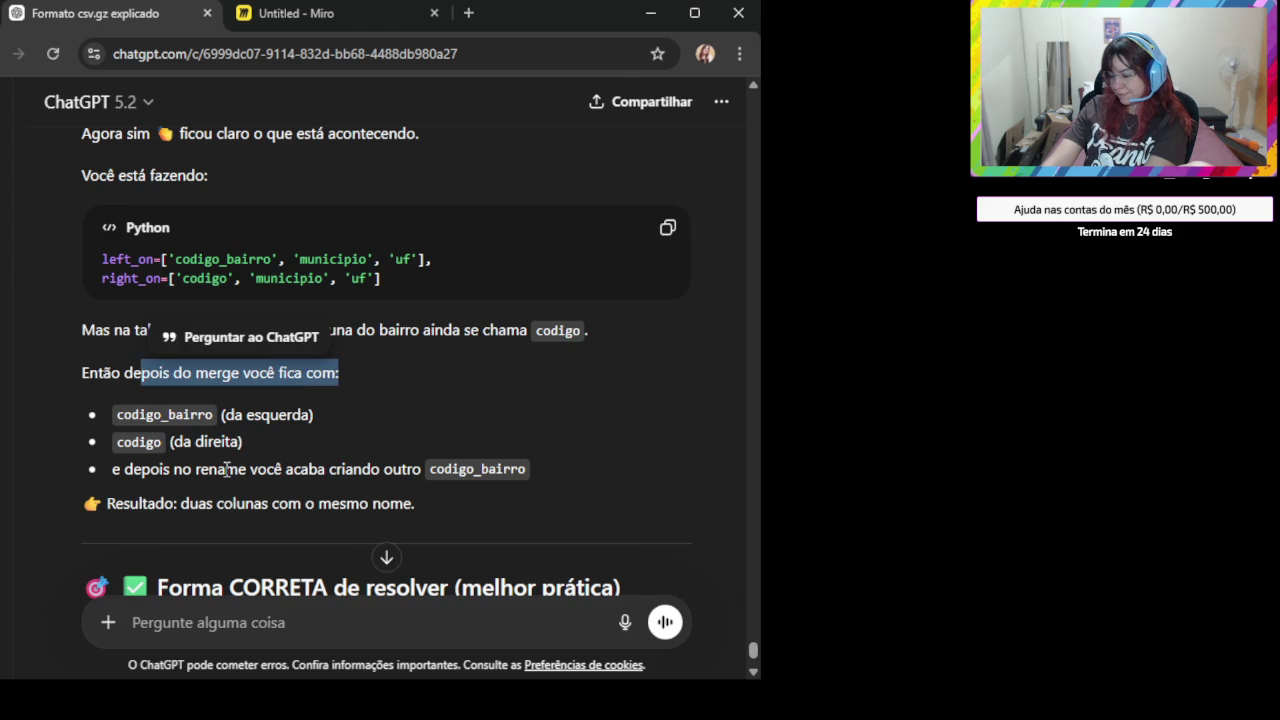
pyautogui.moveTo(128, 468); pyautogui.dragTo(474, 468)
pyautogui.scroll(-2, 452, 466)
pyautogui.scroll(-1, 452, 466)
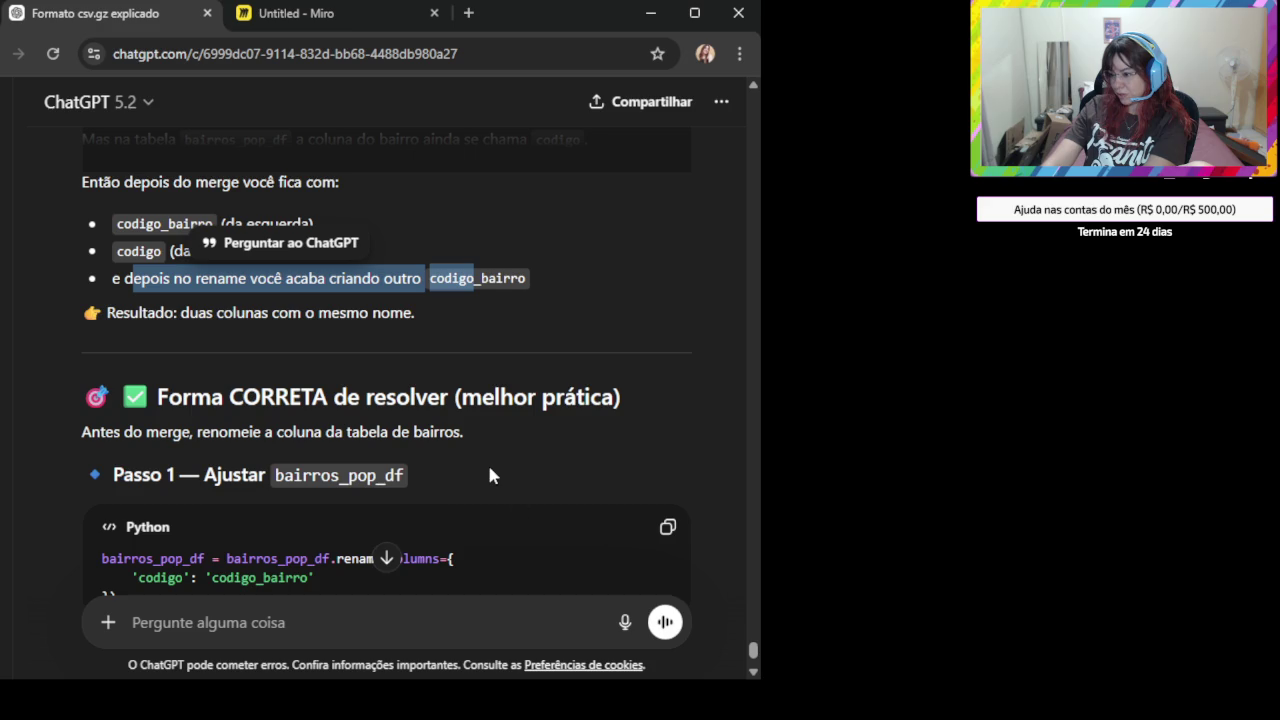
pyautogui.scroll(-1, 488, 460)
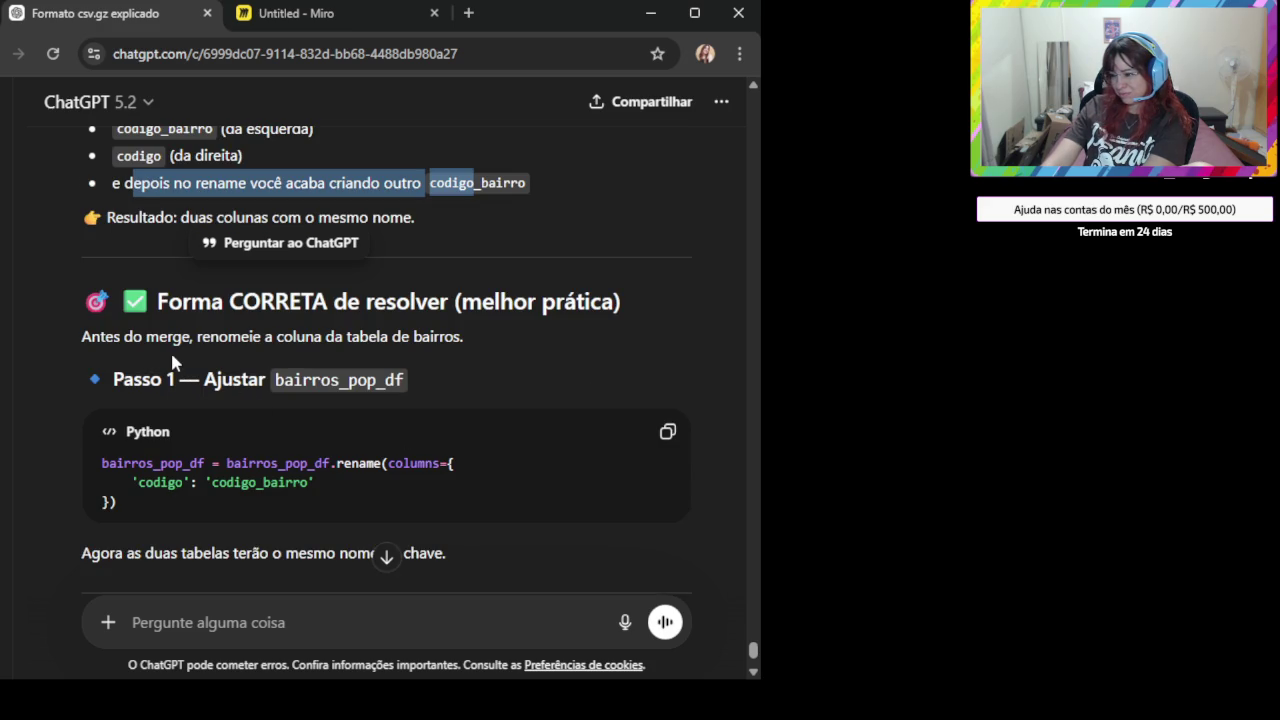
pyautogui.scroll(-1, 244, 457)
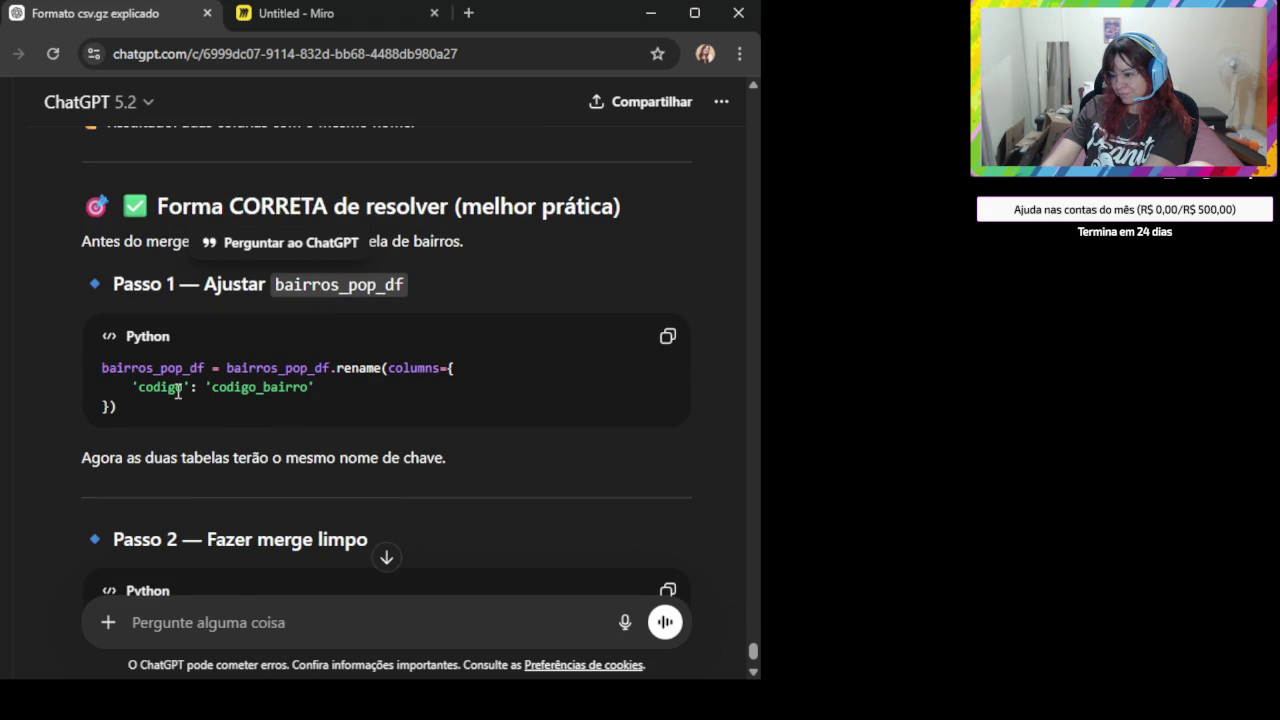
pyautogui.scroll(-1, 178, 391)
pyautogui.scroll(-2, 178, 390)
pyautogui.scroll(1, 180, 385)
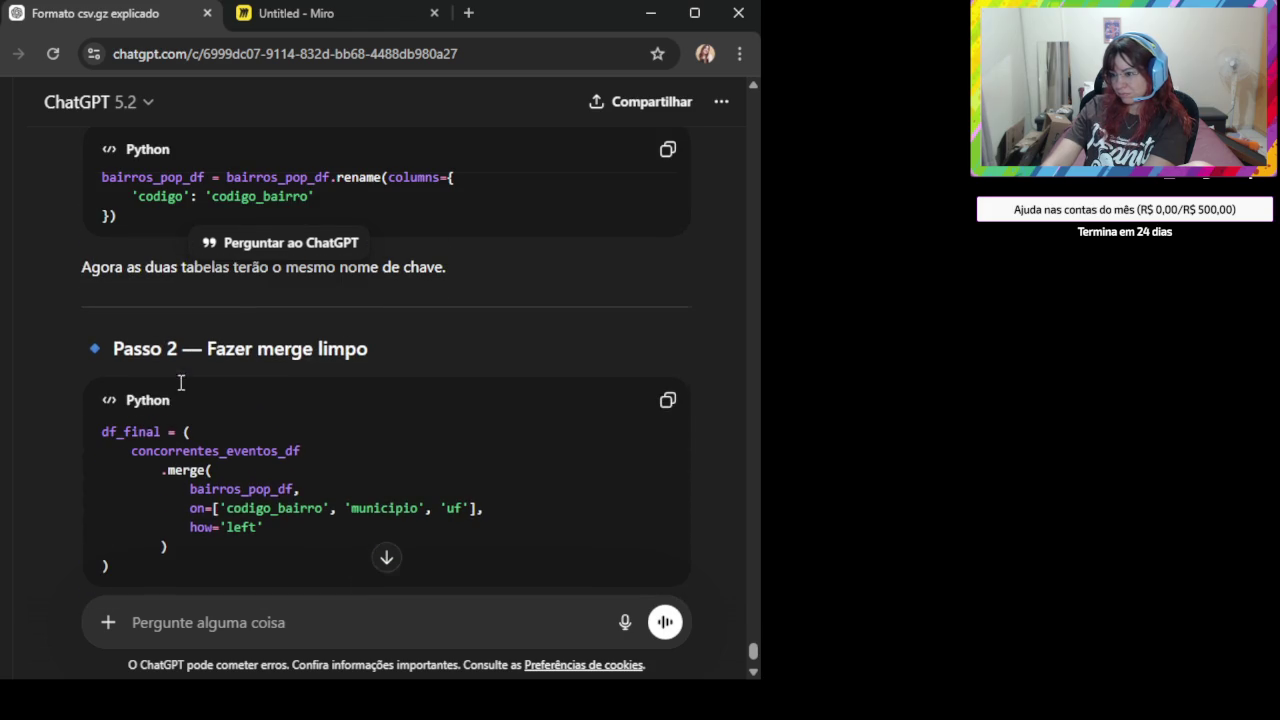
pyautogui.scroll(-2, 314, 334)
pyautogui.scroll(-2, 315, 326)
pyautogui.scroll(-1, 315, 326)
pyautogui.scroll(-1, 315, 326)
pyautogui.scroll(-2, 315, 326)
pyautogui.scroll(5, 315, 330)
pyautogui.scroll(2, 314, 334)
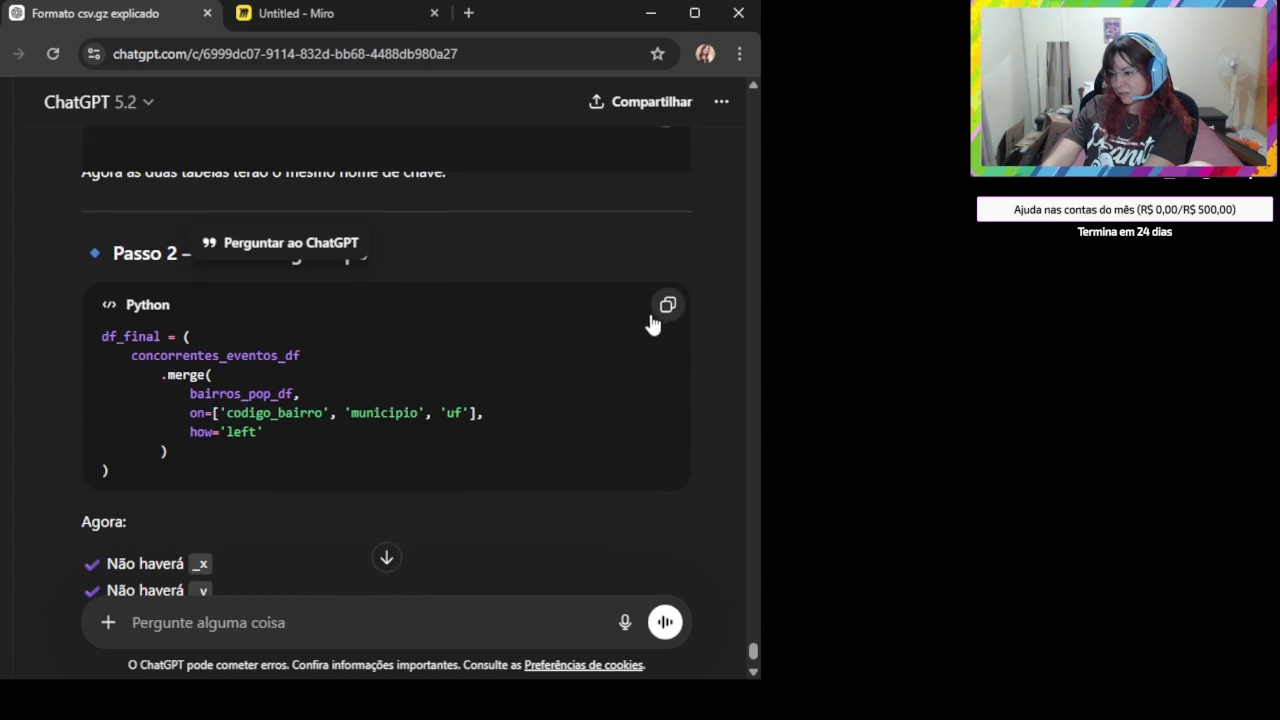
# - Copy the Passo 2 merge code, then the Passo 1 bairros_pop_df codigo→codigo_bairro rename code
pyautogui.click(660, 310)
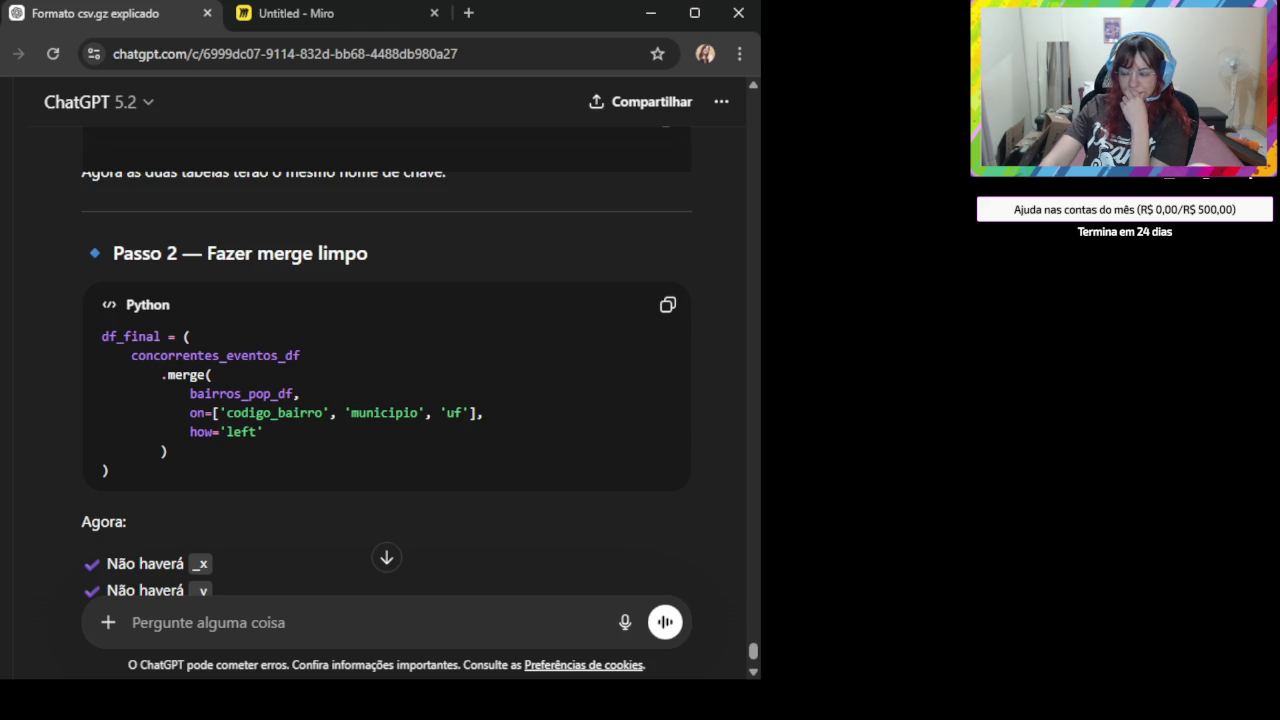
pyautogui.scroll(2, 400, 365)
pyautogui.scroll(1, 400, 363)
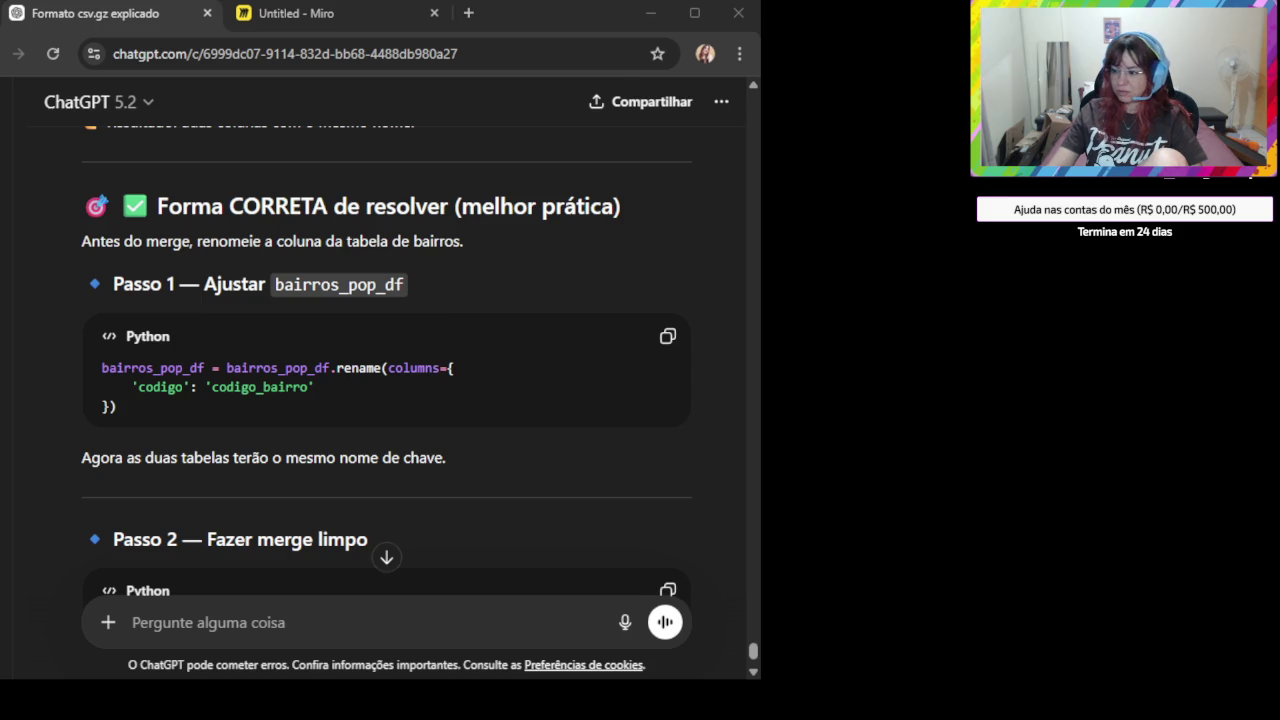
pyautogui.click(667, 337)
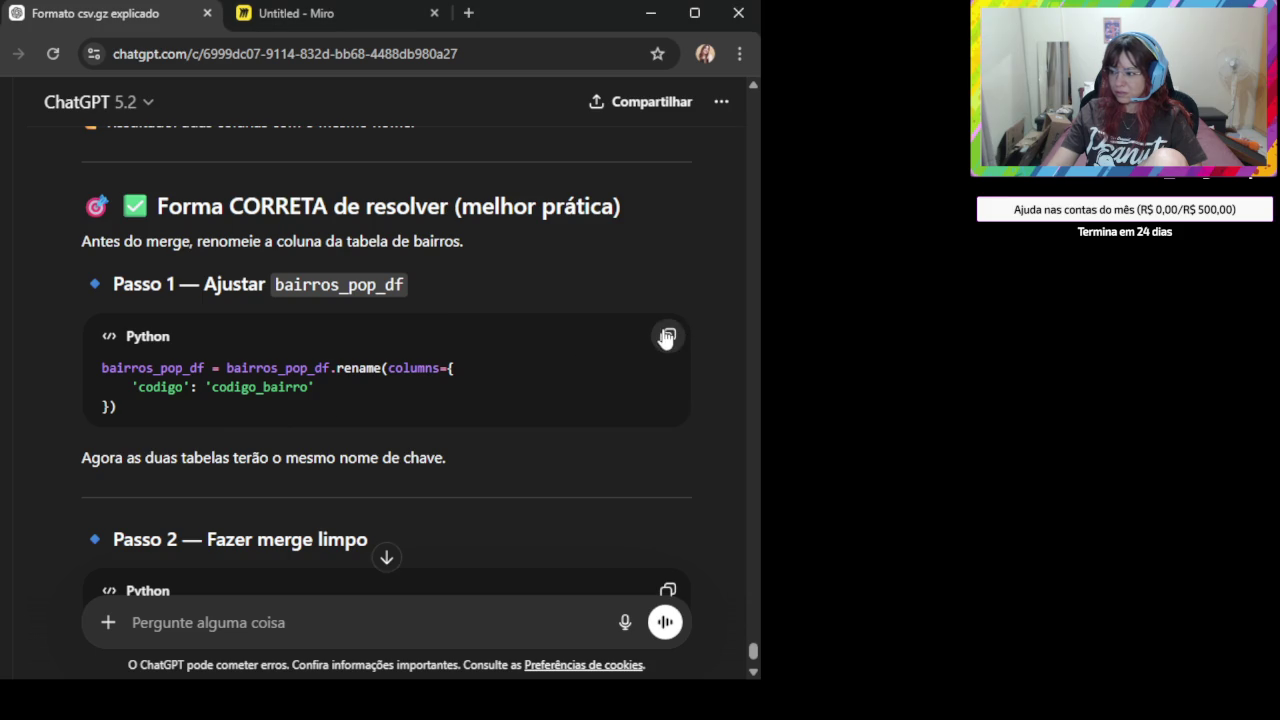
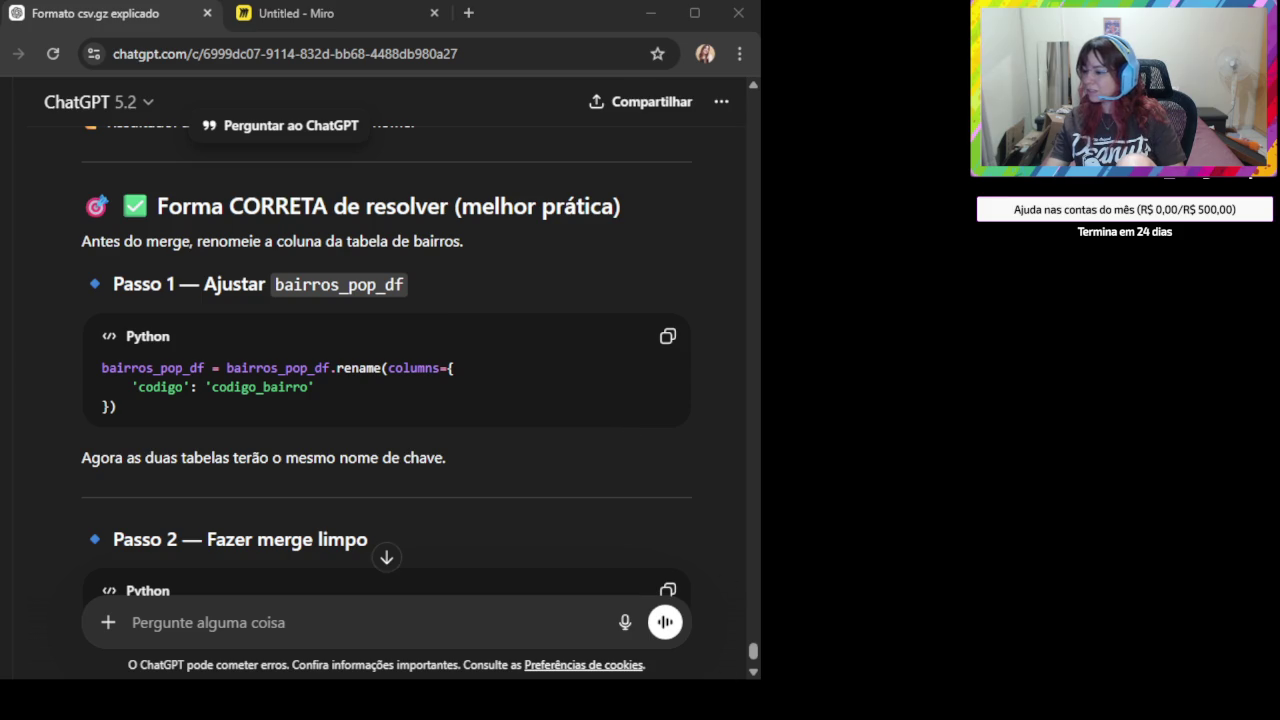
# - Send the df_final notna filter snippet with 'não quero alterar o dataframe principal, crie um novo'
pyautogui.scroll(-3, 386, 494)
pyautogui.scroll(-2, 386, 494)
pyautogui.click(387, 558)
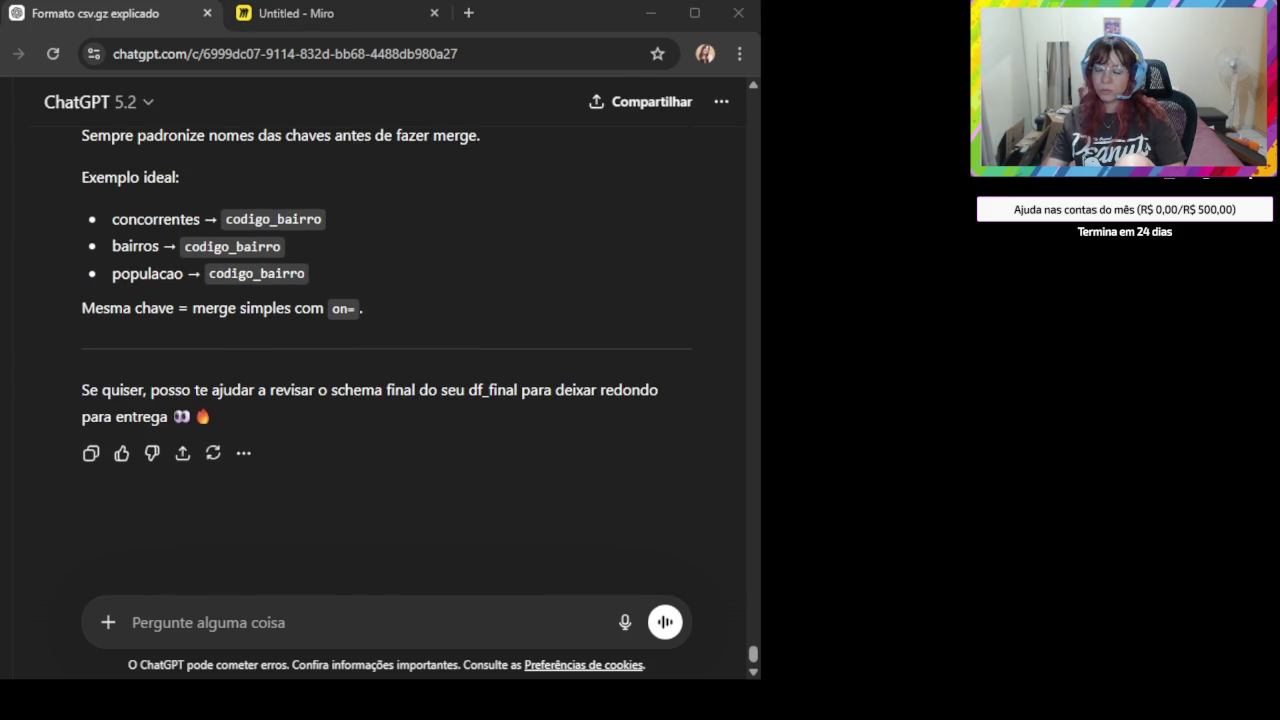
pyautogui.click(252, 623)
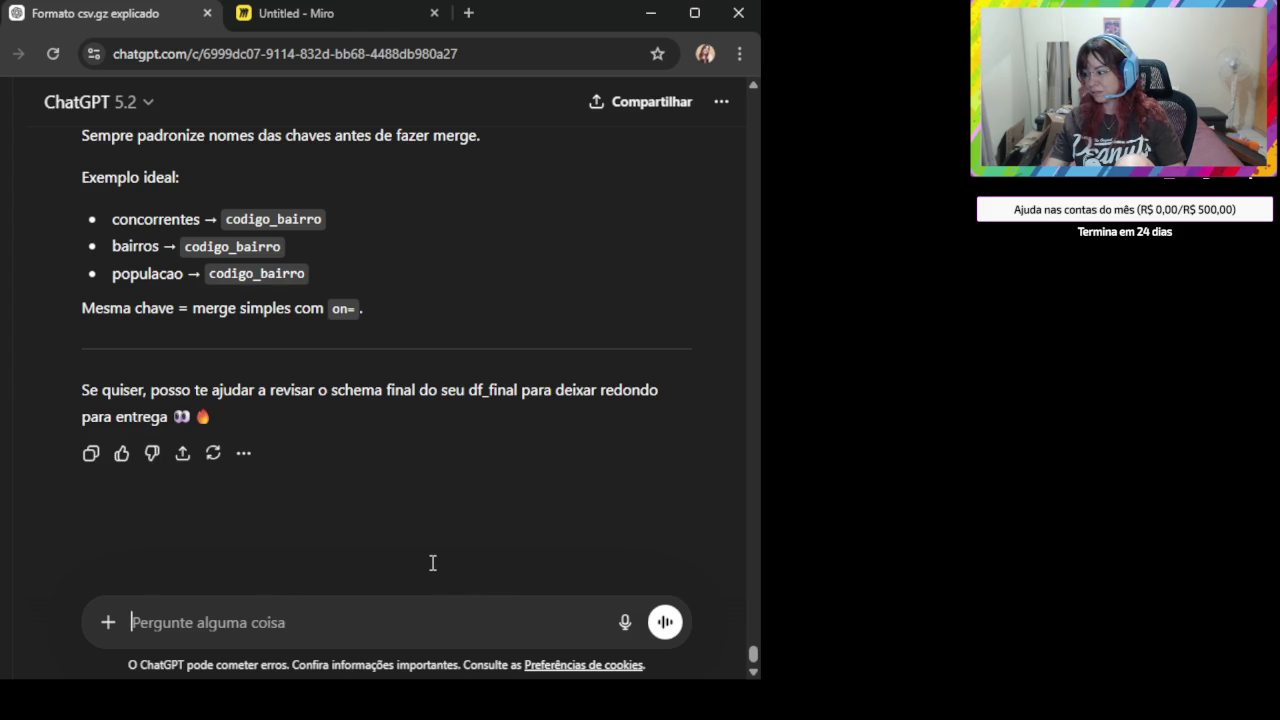
pyautogui.write("df_final = df_final[     (df_final['codigo'].notna()) &     (df_final['codigo_bairro'].notna()) ]")
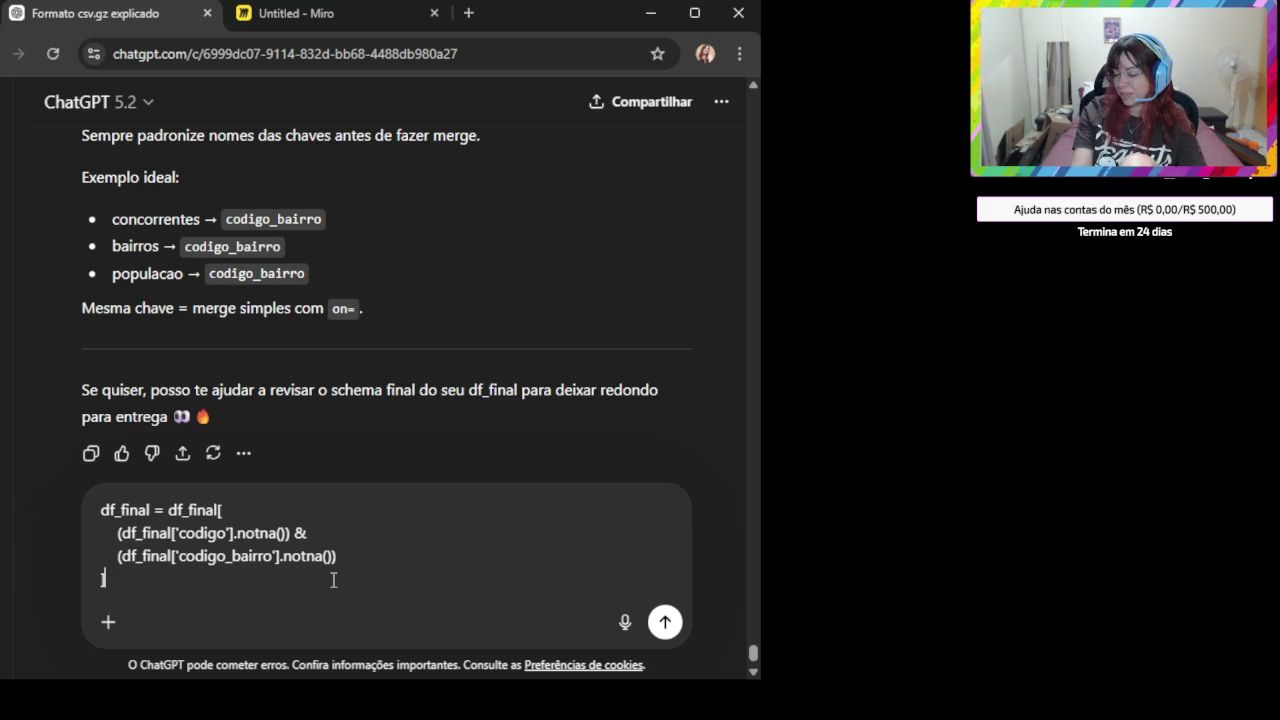
pyautogui.hotkey('shift', 'Return')
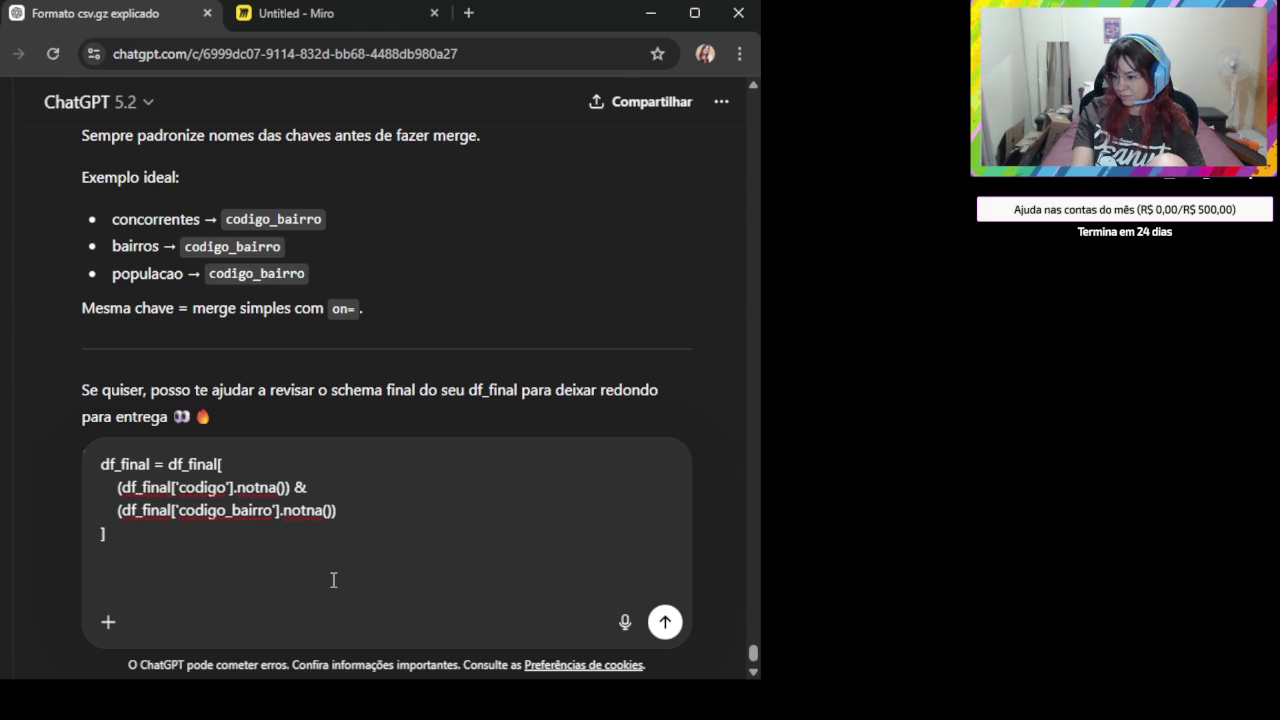
pyautogui.write('bçai qy')
pyautogui.press('BackSpace')
pyautogui.press('BackSpace')
pyautogui.press('BackSpace')
pyautogui.press('BackSpace')
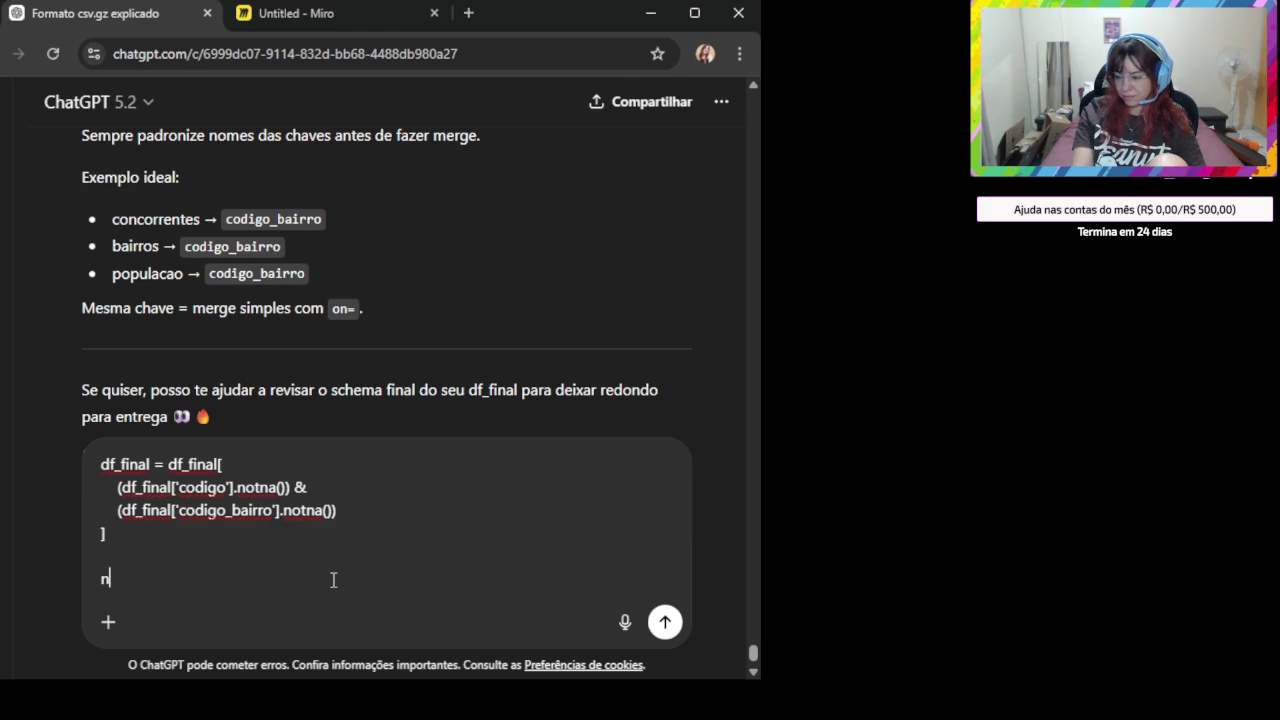
pyautogui.press('BackSpace')
pyautogui.write('não quero alterar o dataframe principal, ')
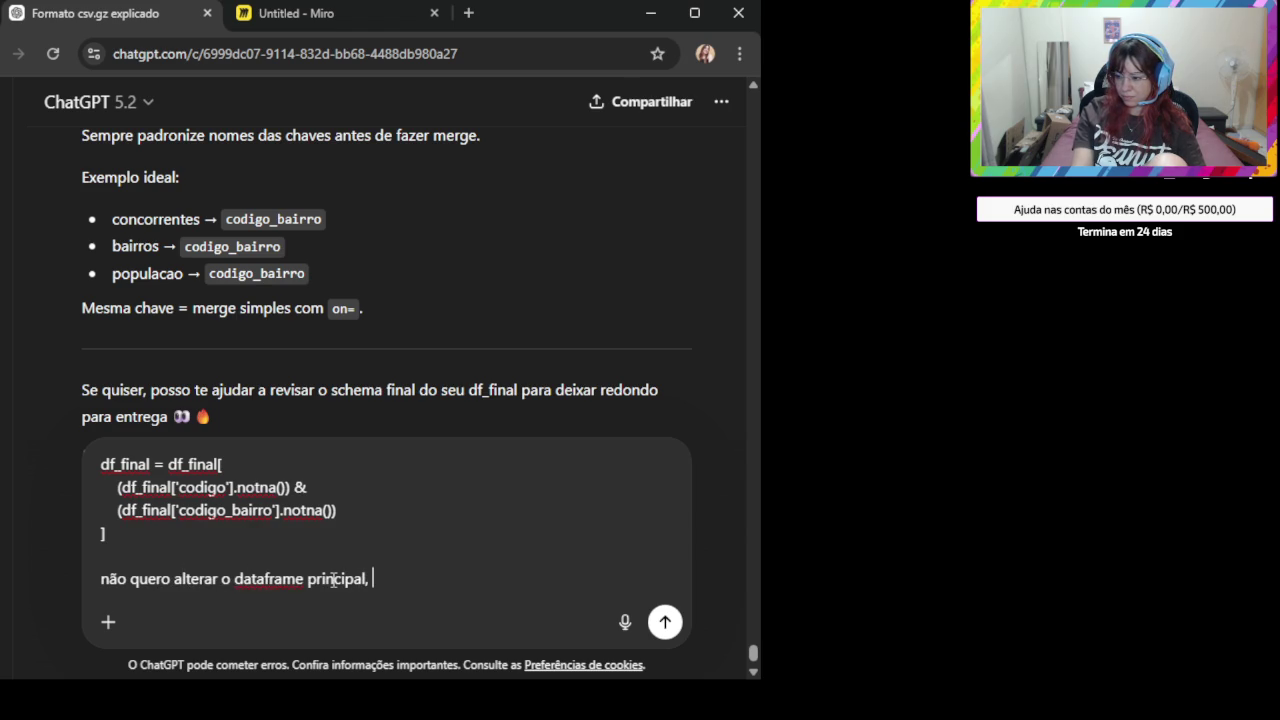
pyautogui.write('crie um novo')
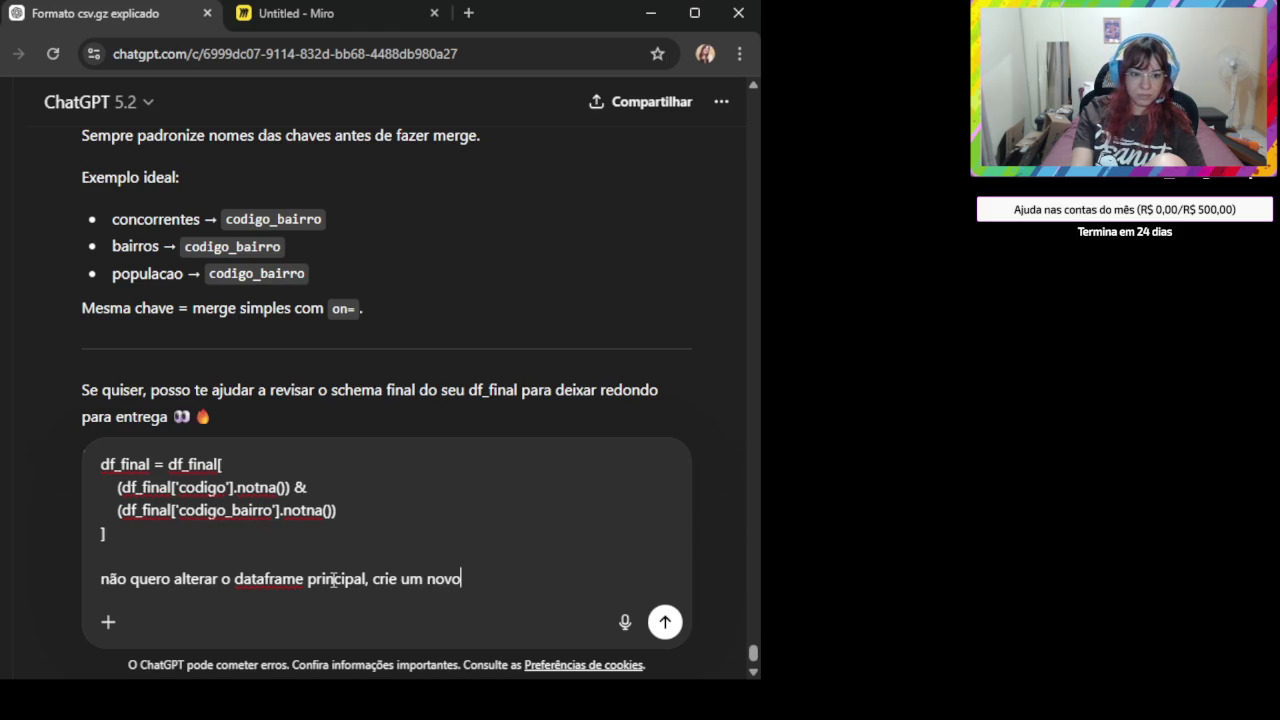
pyautogui.press('Return')
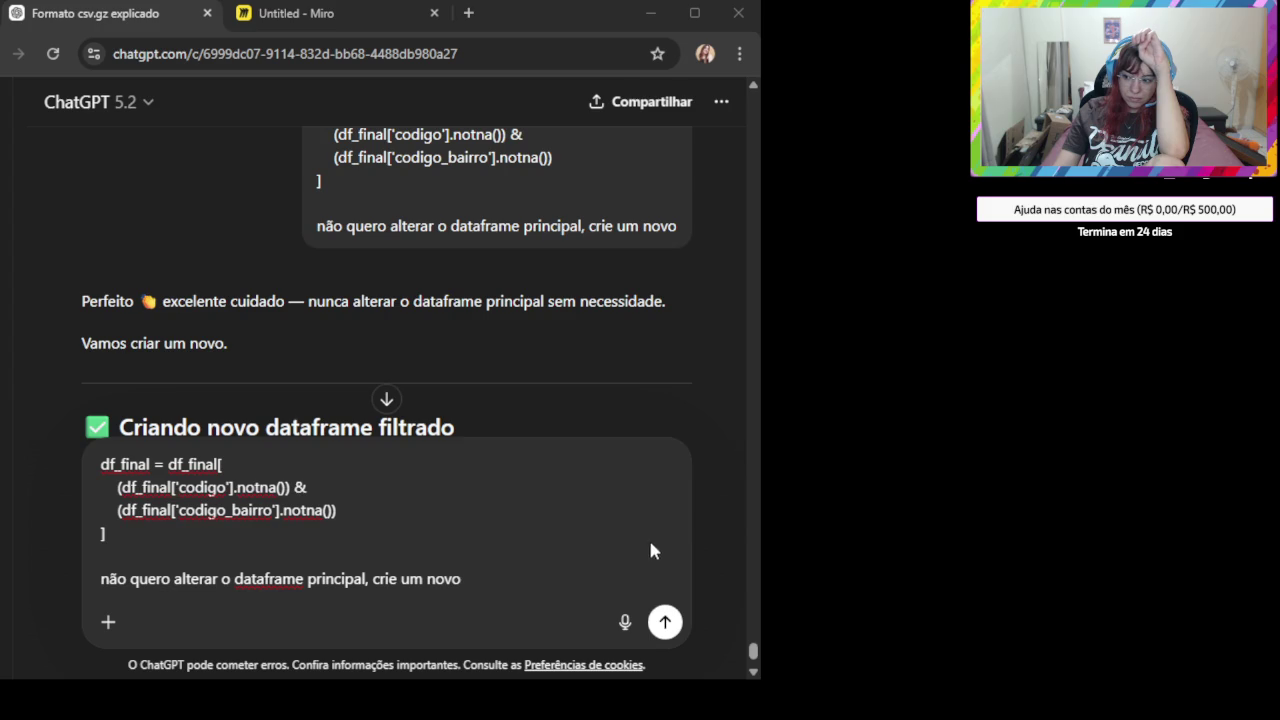
# - Dismiss the voice mode introduction and cancel the voice picker
pyautogui.click(606, 554)
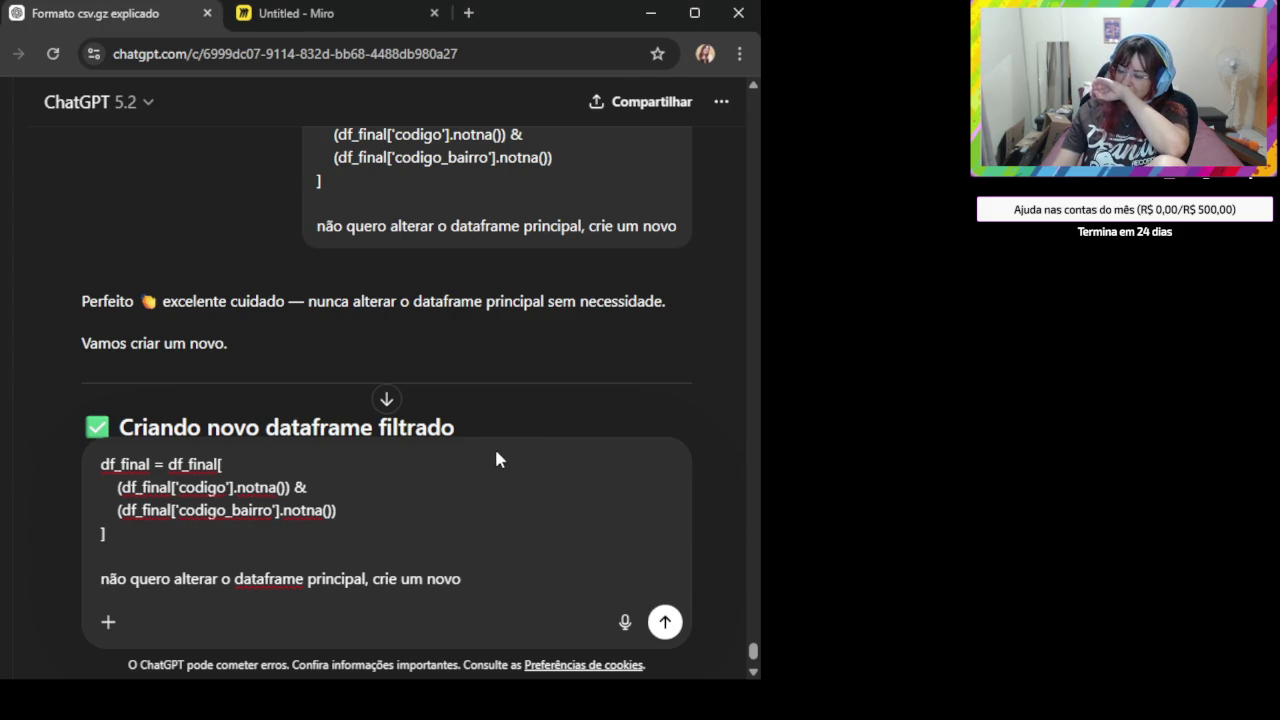
pyautogui.scroll(-3, 372, 575)
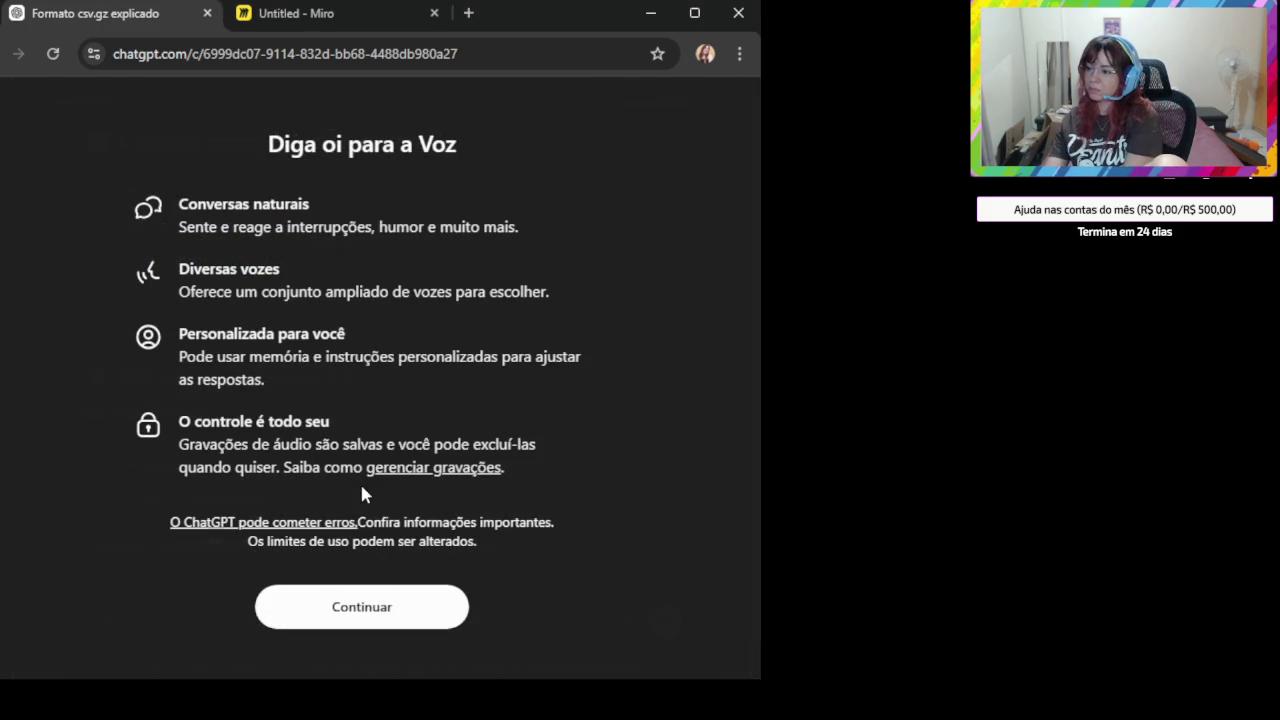
pyautogui.click(399, 598)
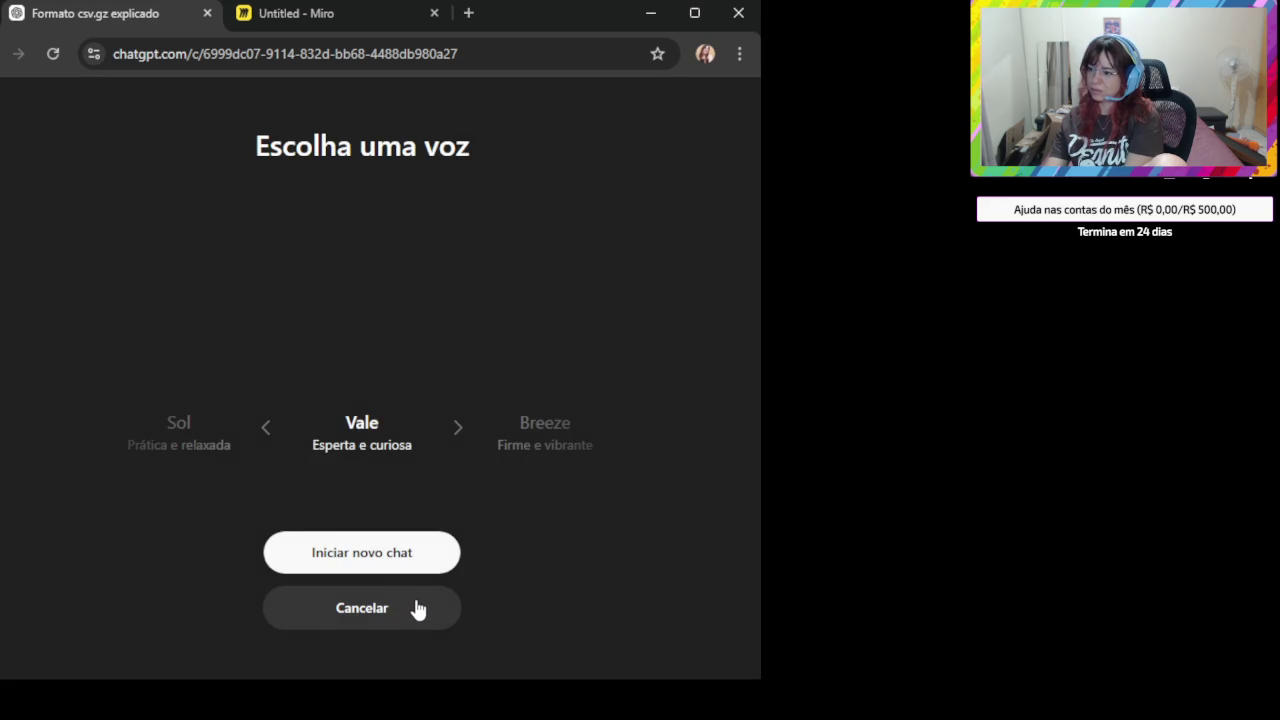
pyautogui.click(392, 609)
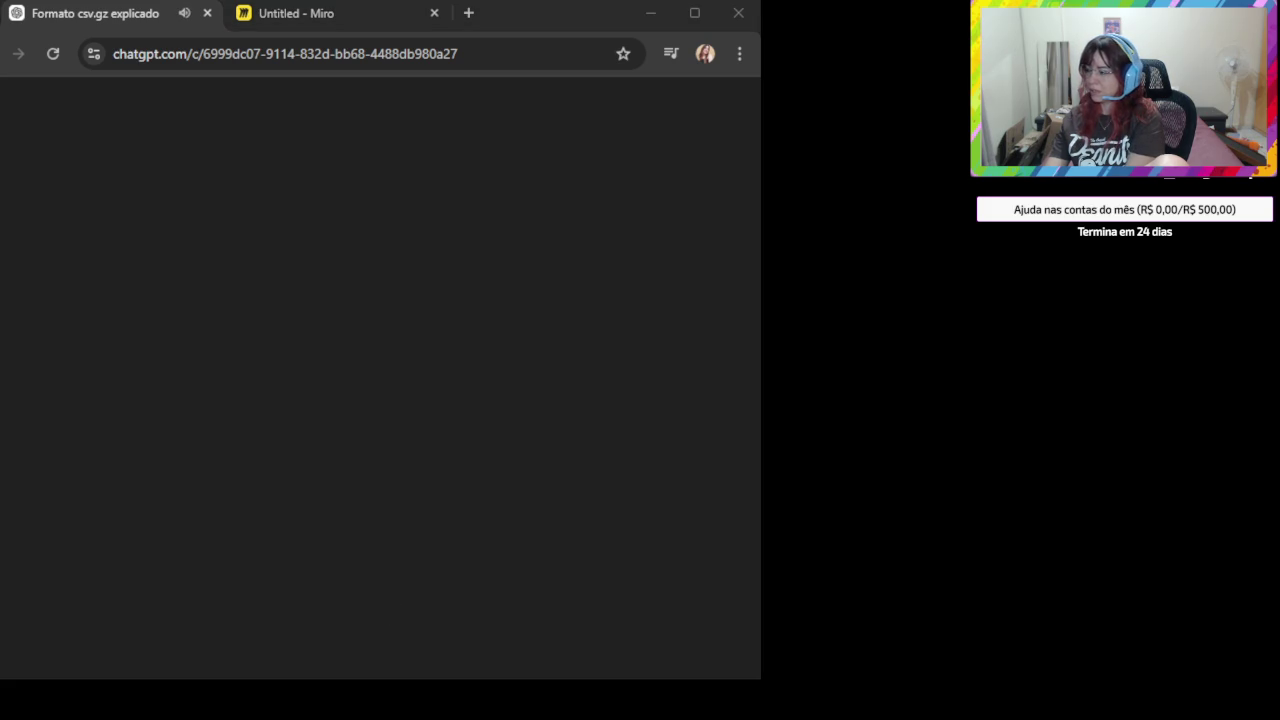
pyautogui.click(530, 420)
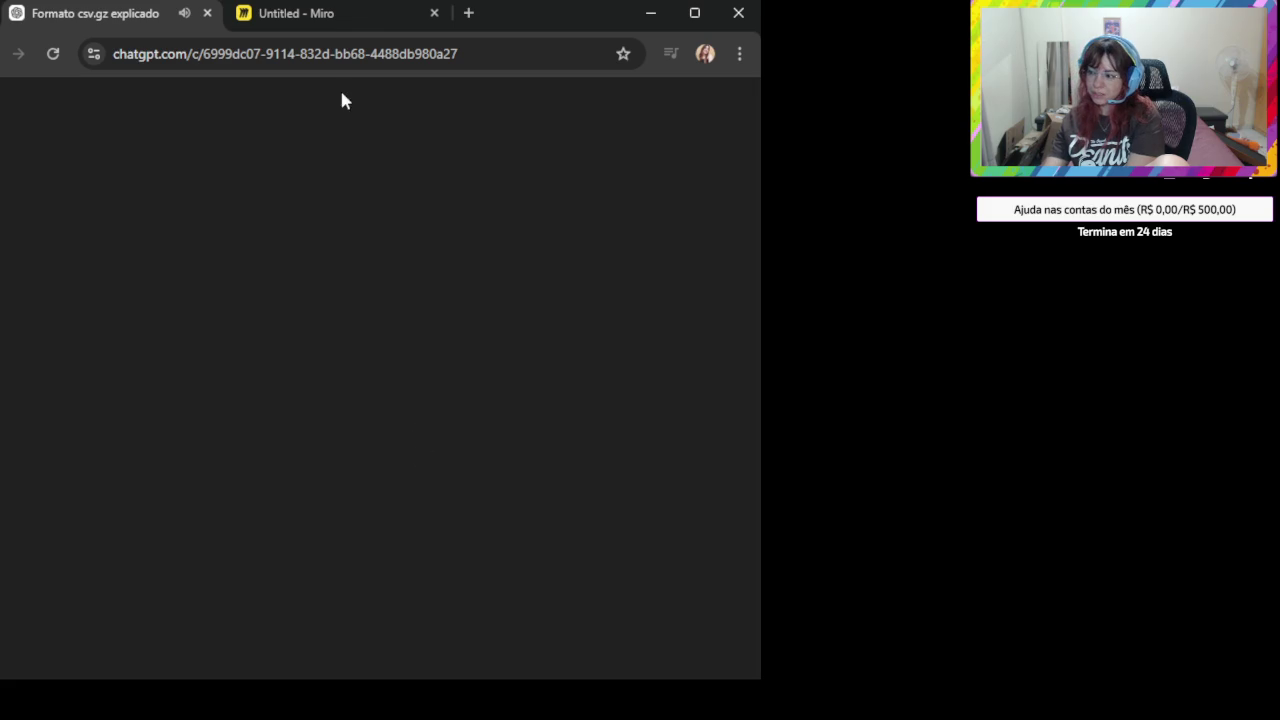
# - Reload the conversation page to show the finished df_bairros_validos answer
pyautogui.click(504, 51)
pyautogui.click(504, 51)
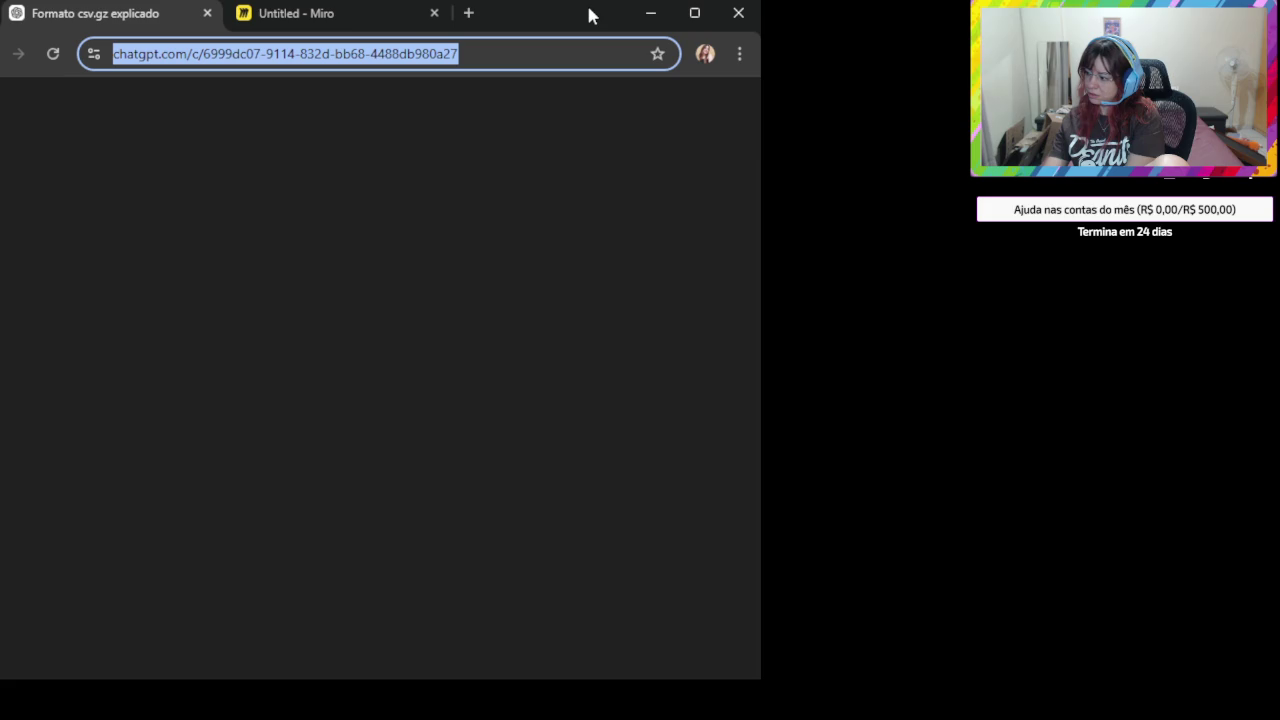
pyautogui.click(323, 214)
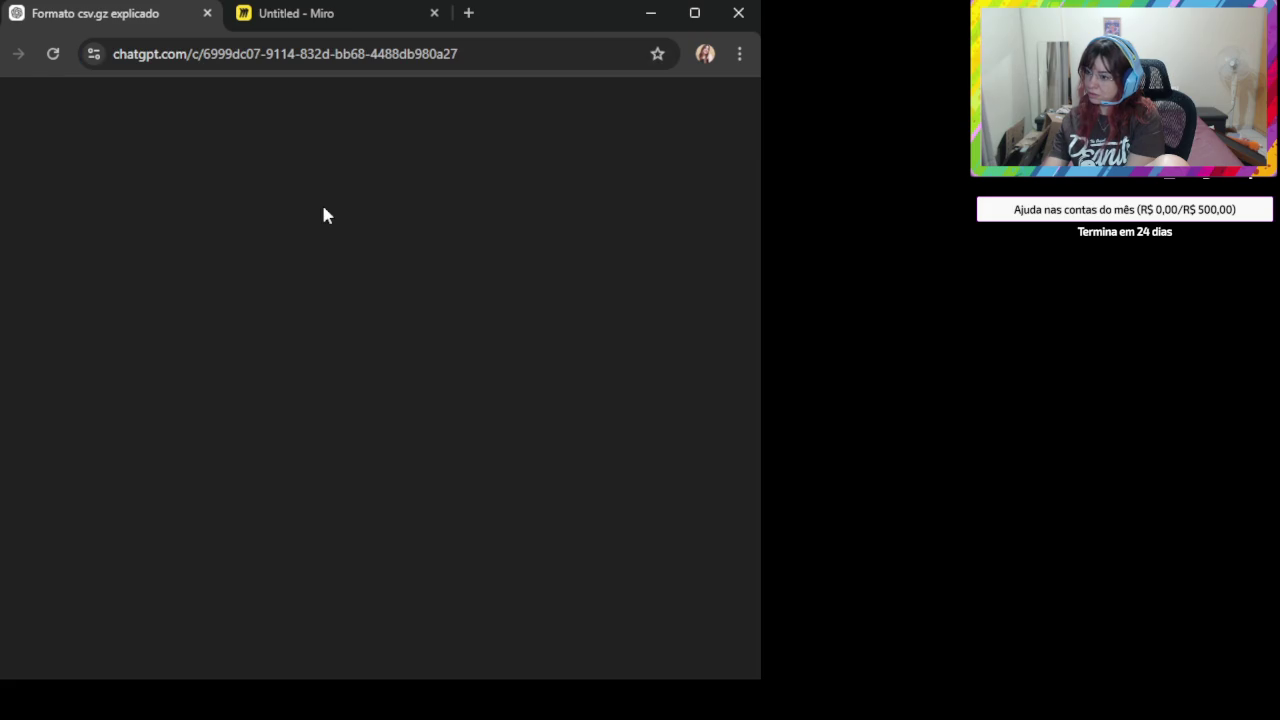
pyautogui.click(52, 53)
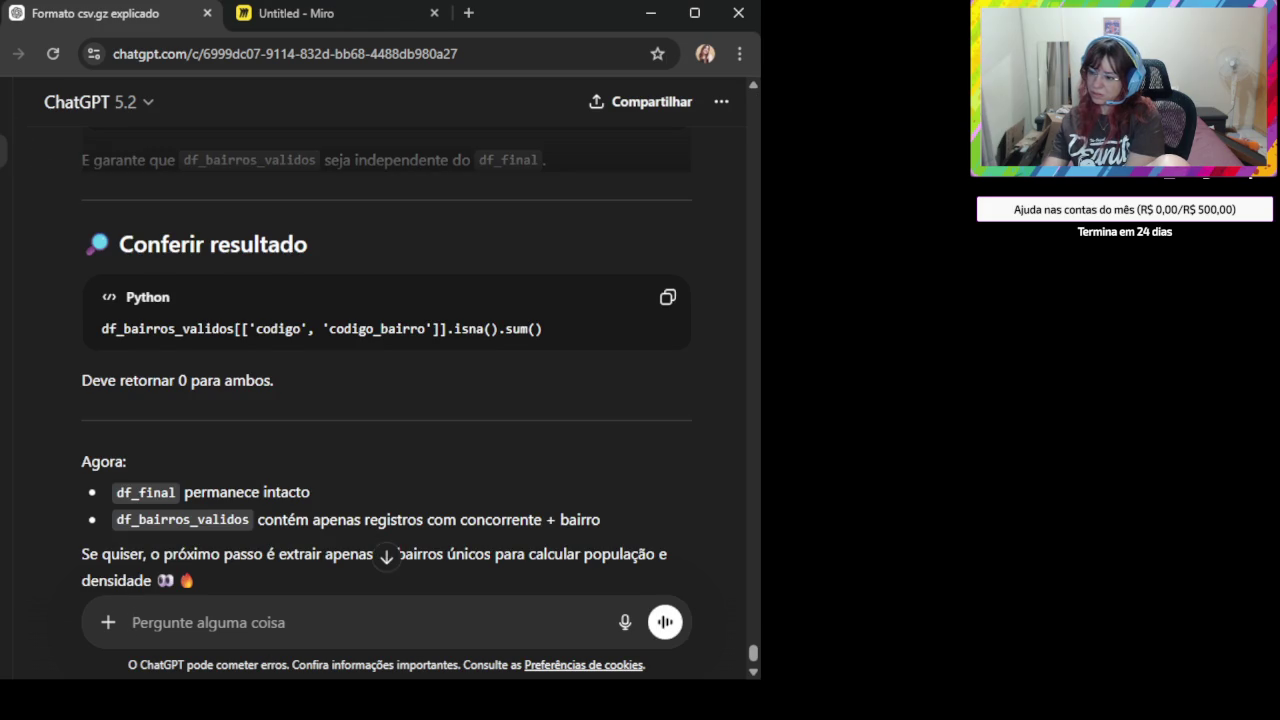
# - Open the chat sidebar and start a new empty chat with Ctrl+Shift+O
pyautogui.click(385, 572)
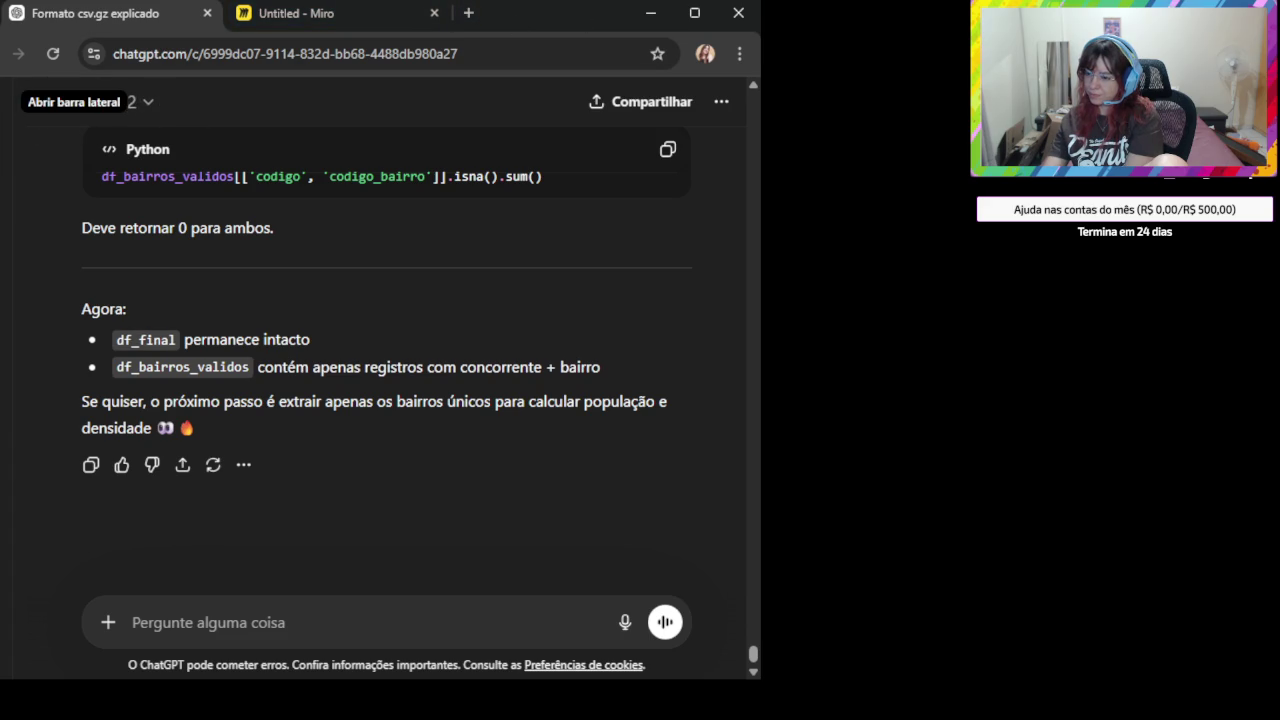
pyautogui.hotkey('ctrl', 'a')
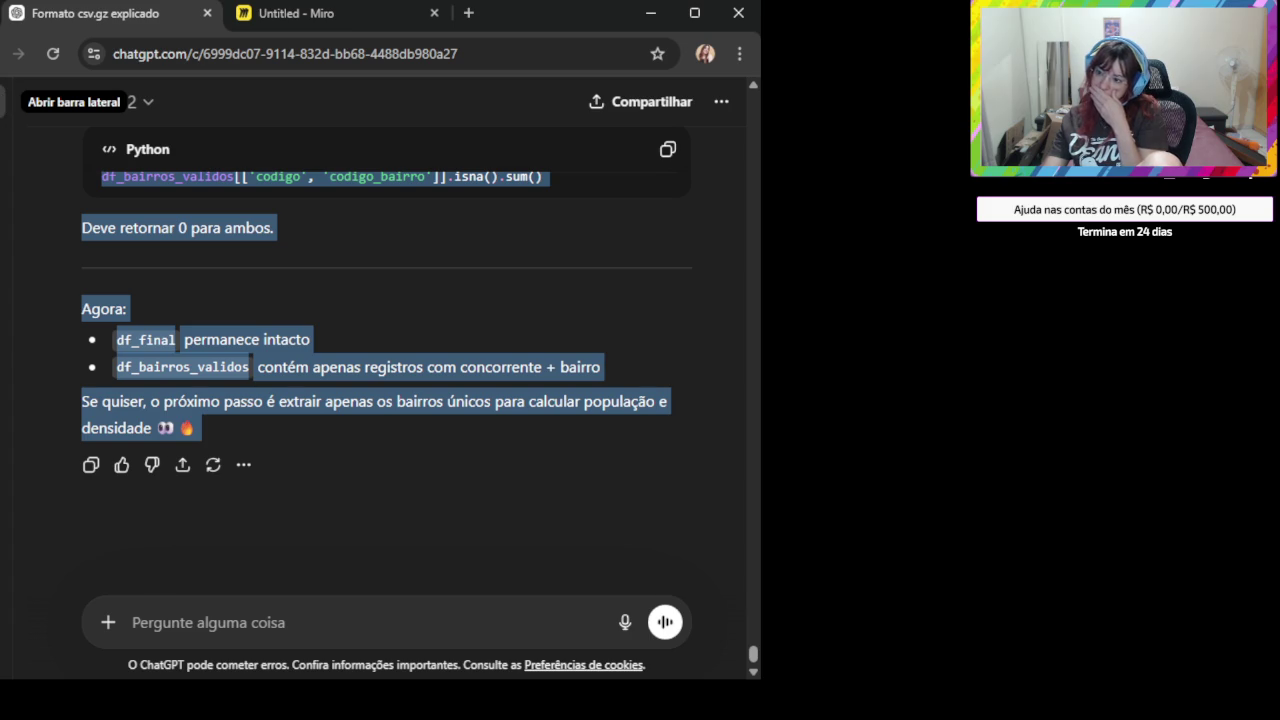
pyautogui.click(10, 101)
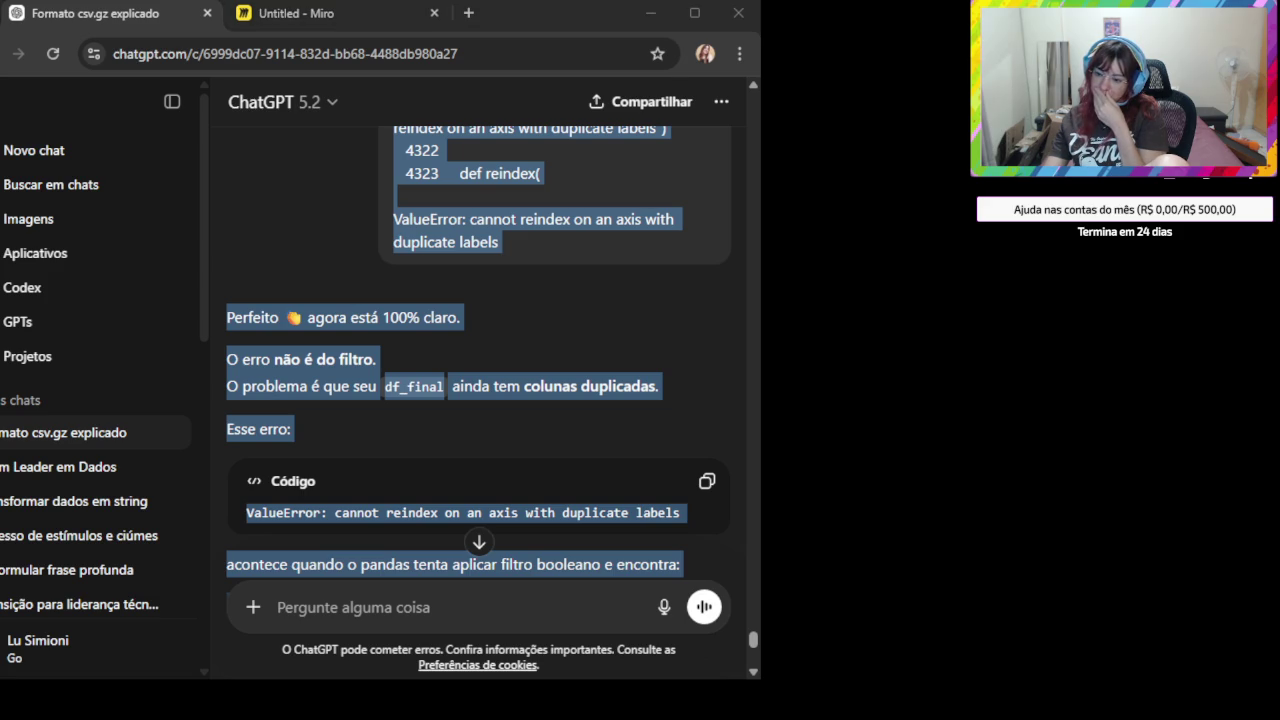
pyautogui.hotkey('ctrl', 'shift', 'o')
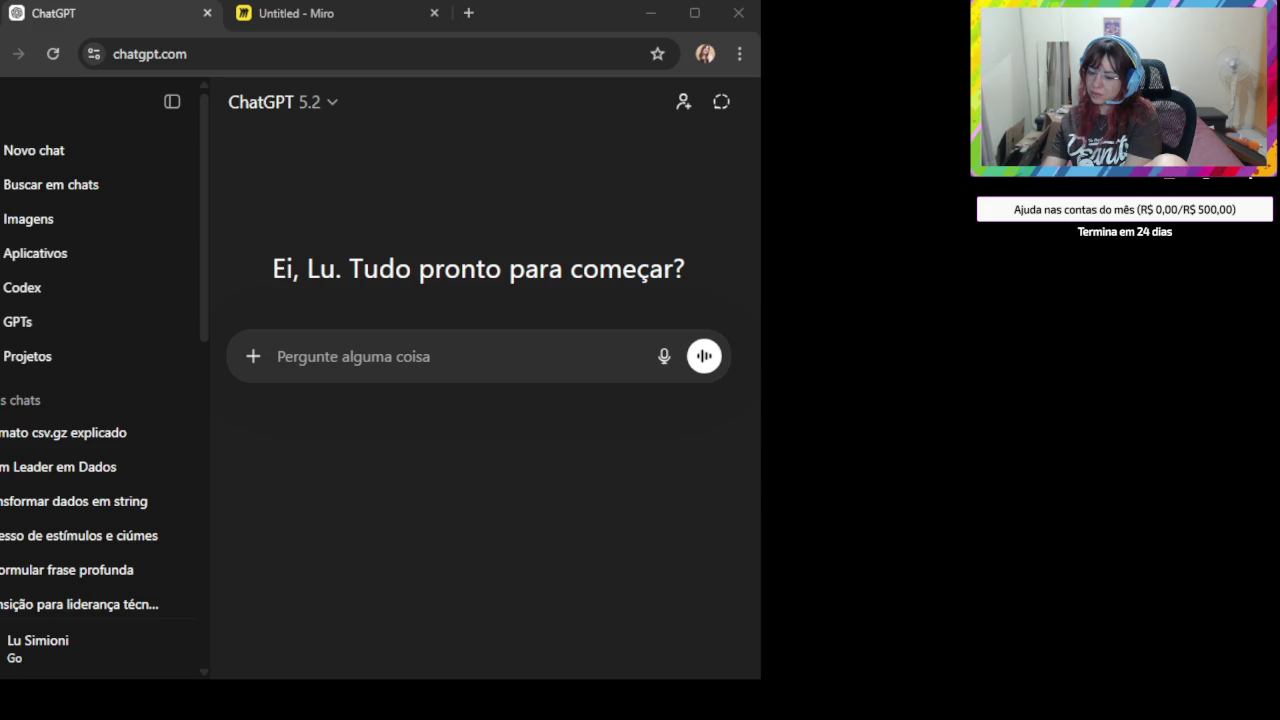
# - Send a request to pull up the earlier test conversation starting with 'Formato csv.gz explicado'
pyautogui.click(331, 364)
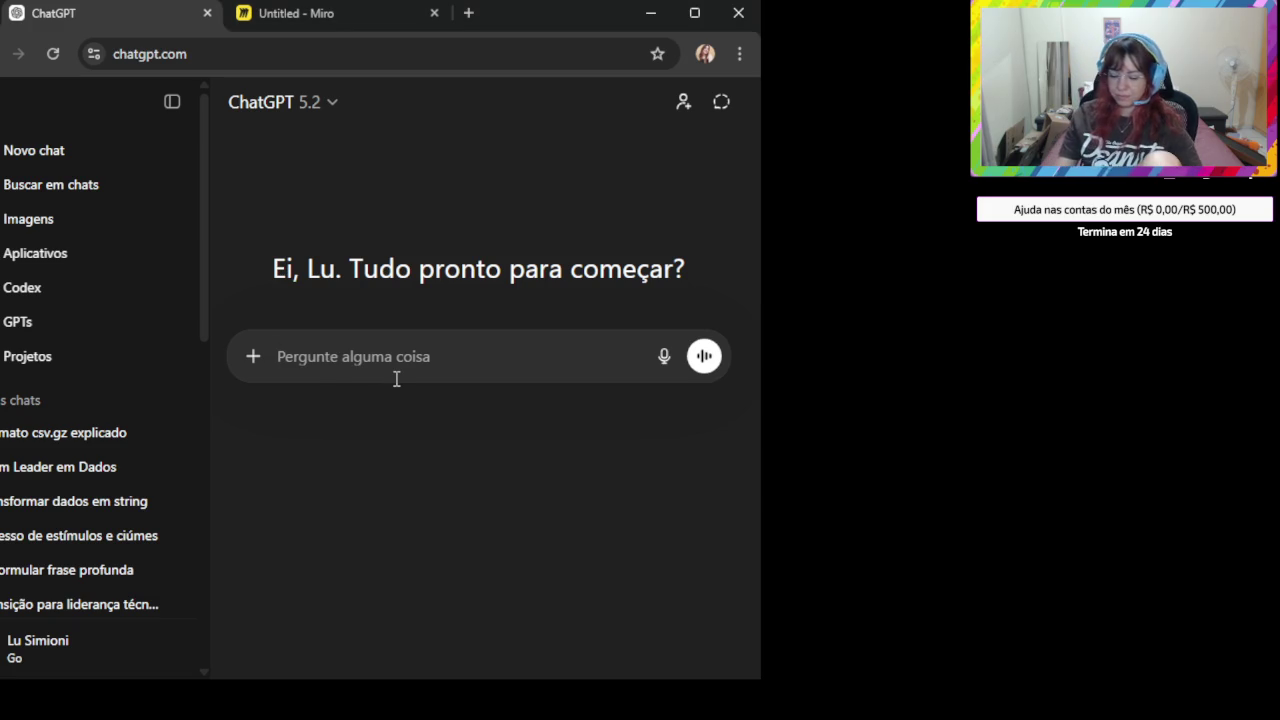
pyautogui.write('Pode puxara conversa que ')
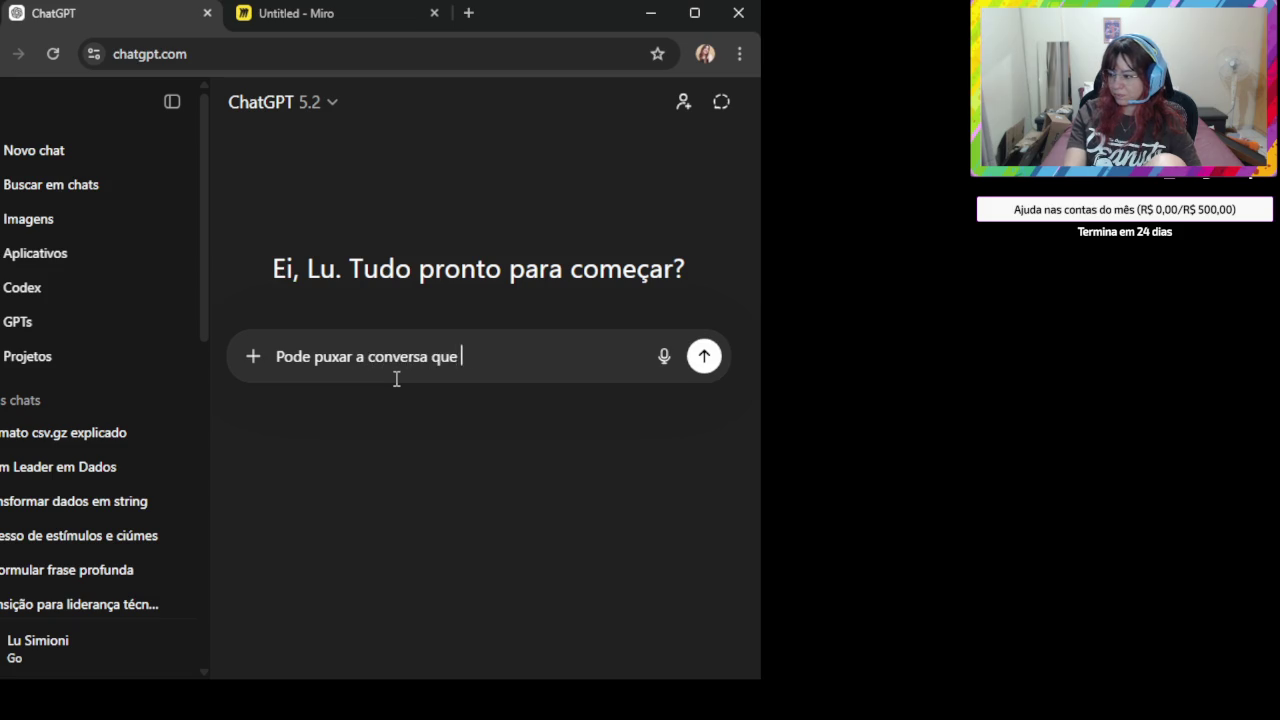
pyautogui.write('estavamos tendo sobre o ')
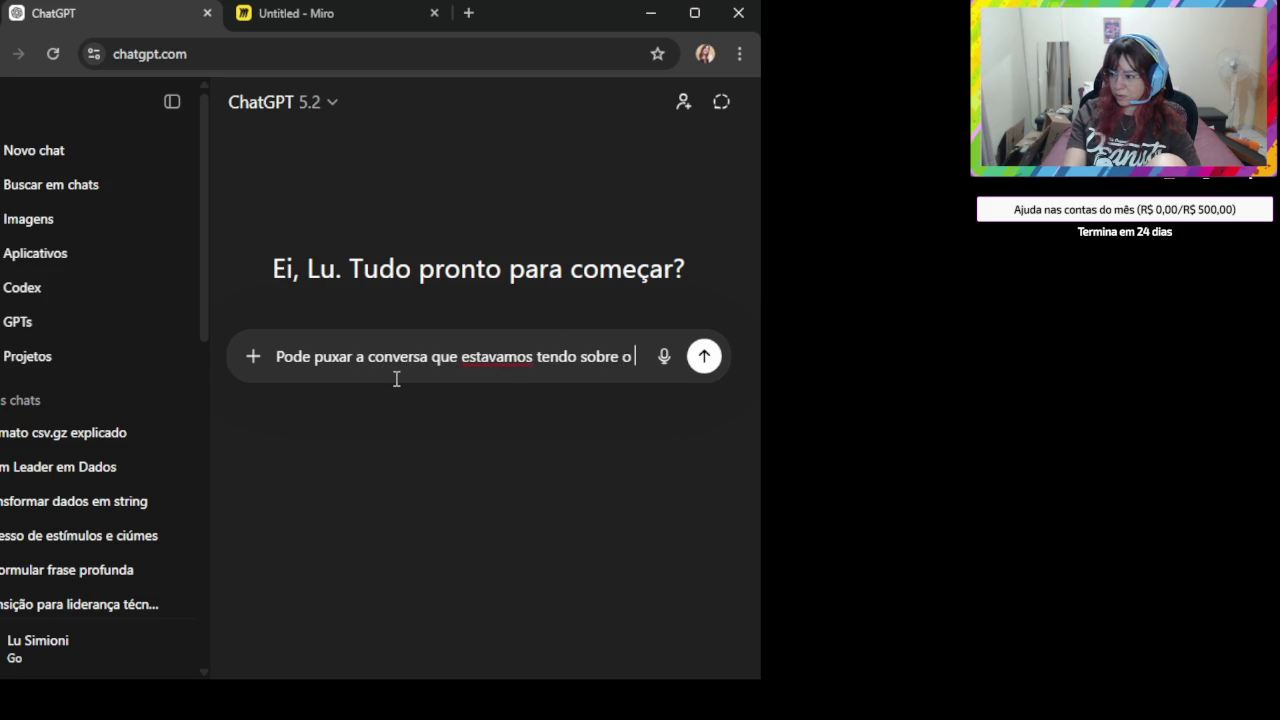
pyautogui.write('meu teste? é')
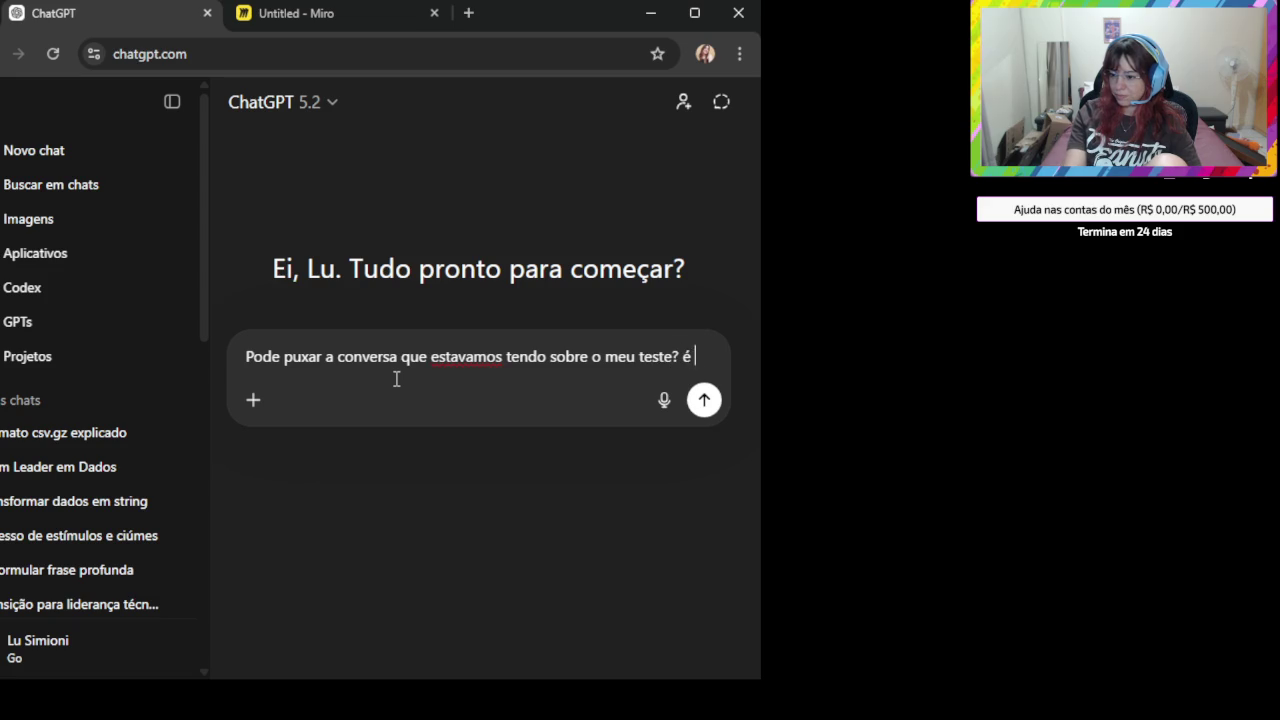
pyautogui.write('a que começa com "fol')
pyautogui.press('BackSpace')
pyautogui.press('BackSpace')
pyautogui.press('BackSpace')
pyautogui.write('Formato')
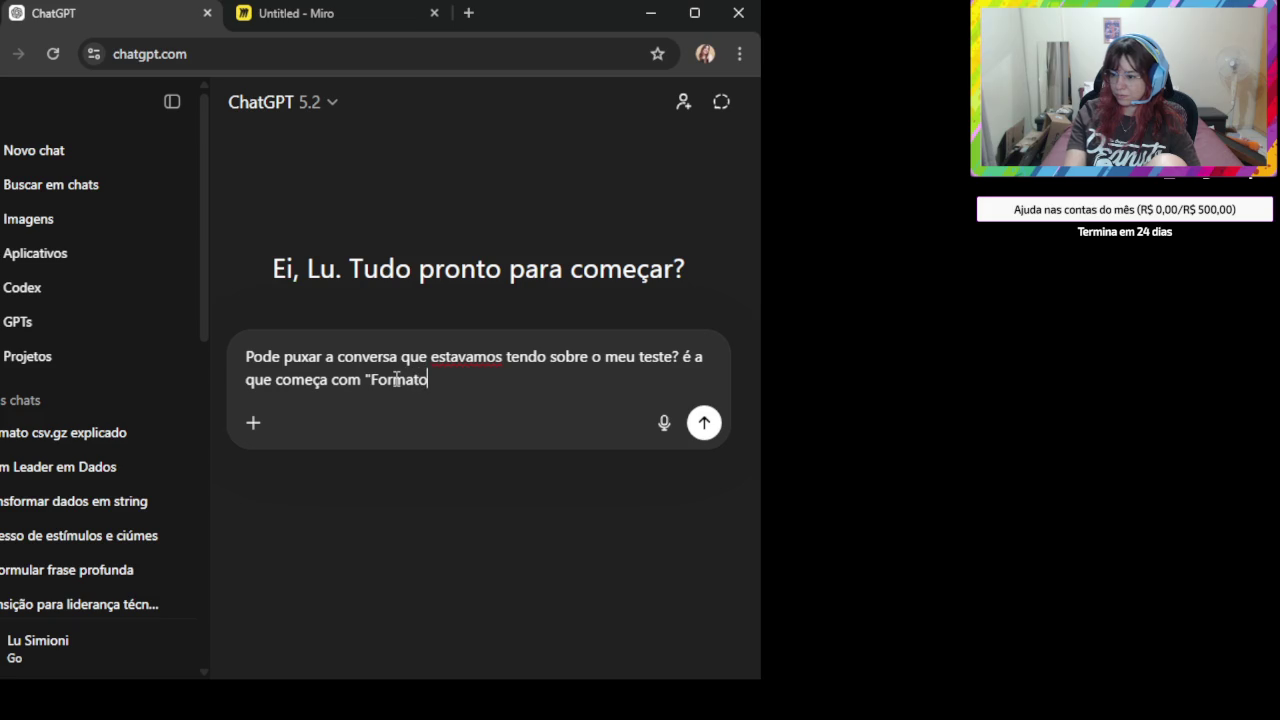
pyautogui.write(' cs')
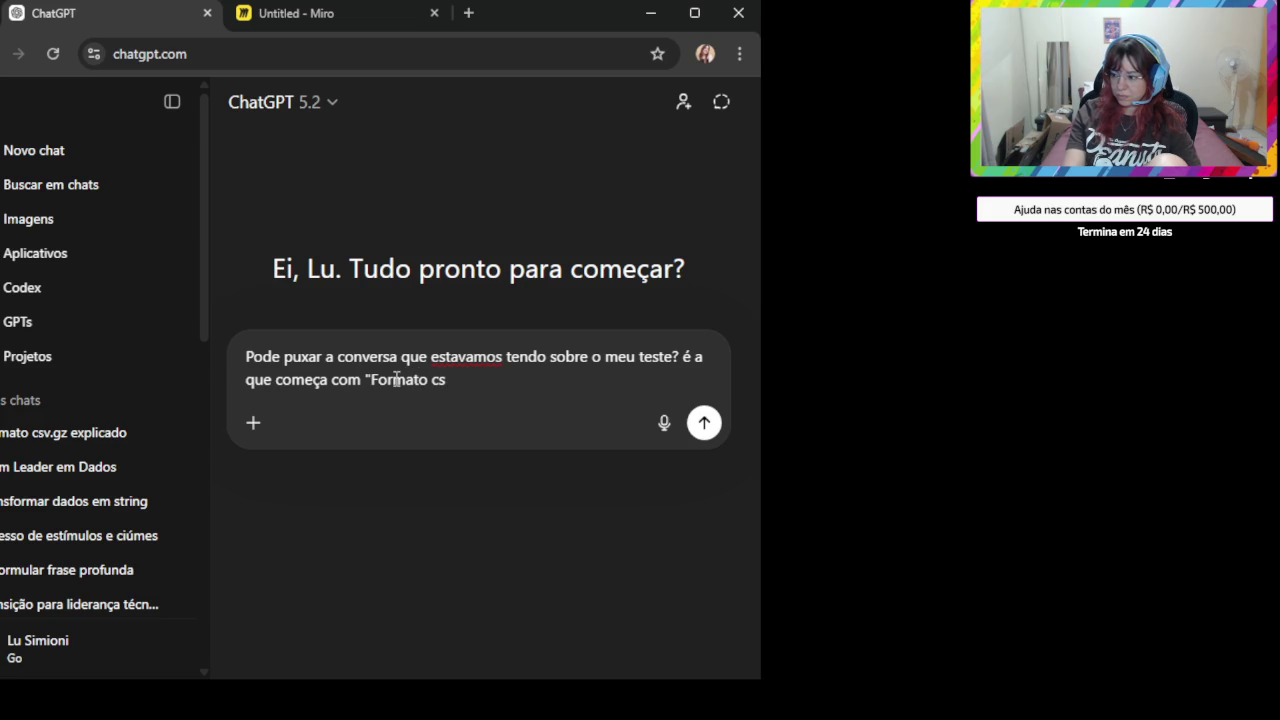
pyautogui.write('v.gz')
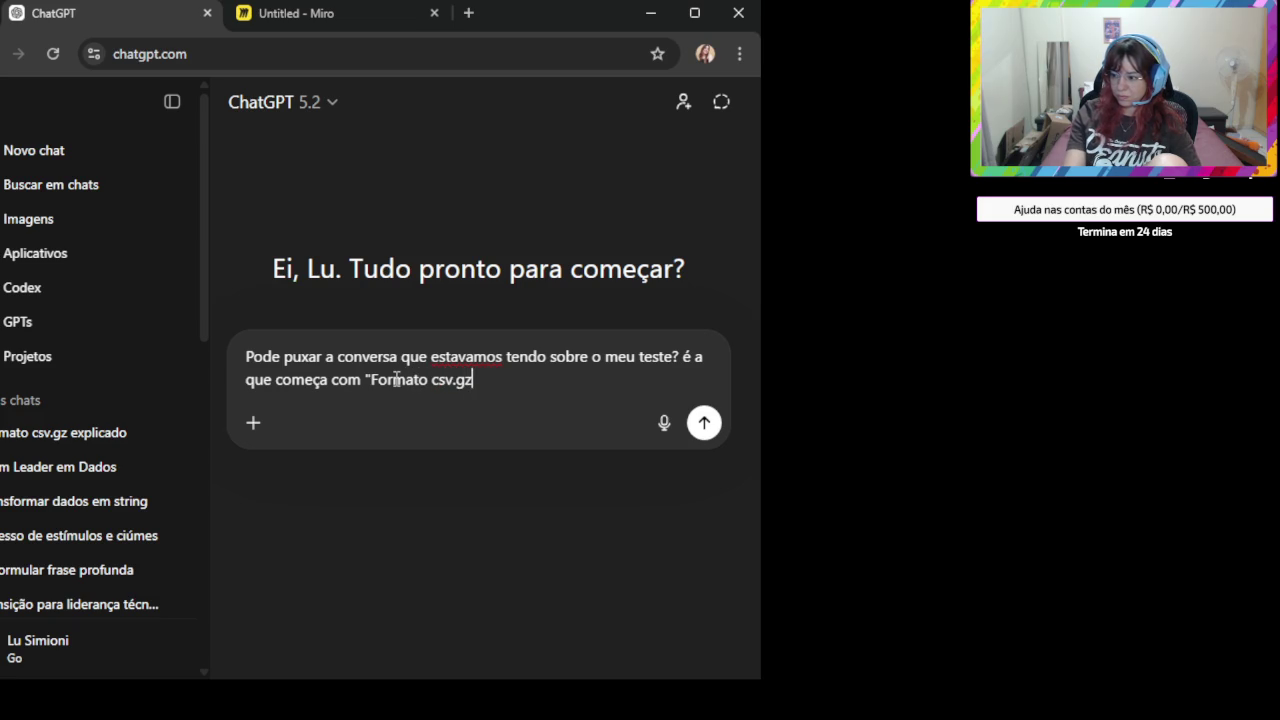
pyautogui.write(' explicado"')
pyautogui.press('Return')
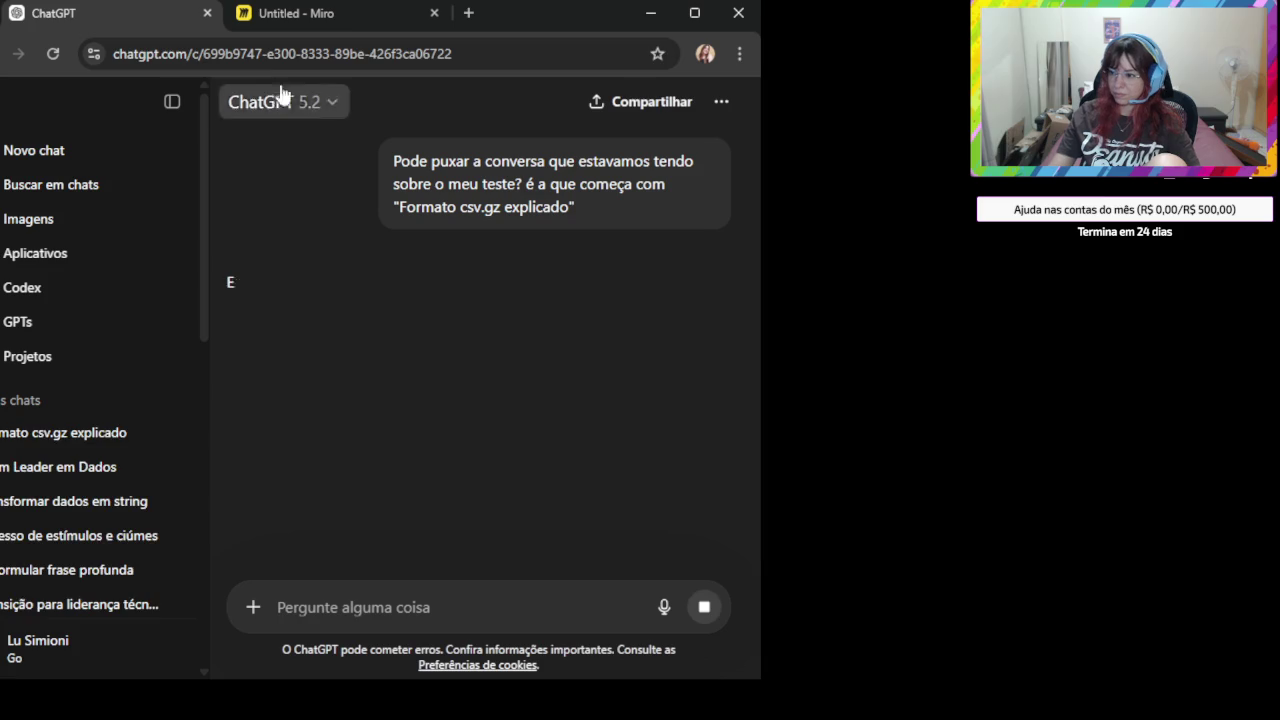
# - Close the sidebar and read ChatGPT's full reply that it can't retrieve the old chat
pyautogui.click(168, 101)
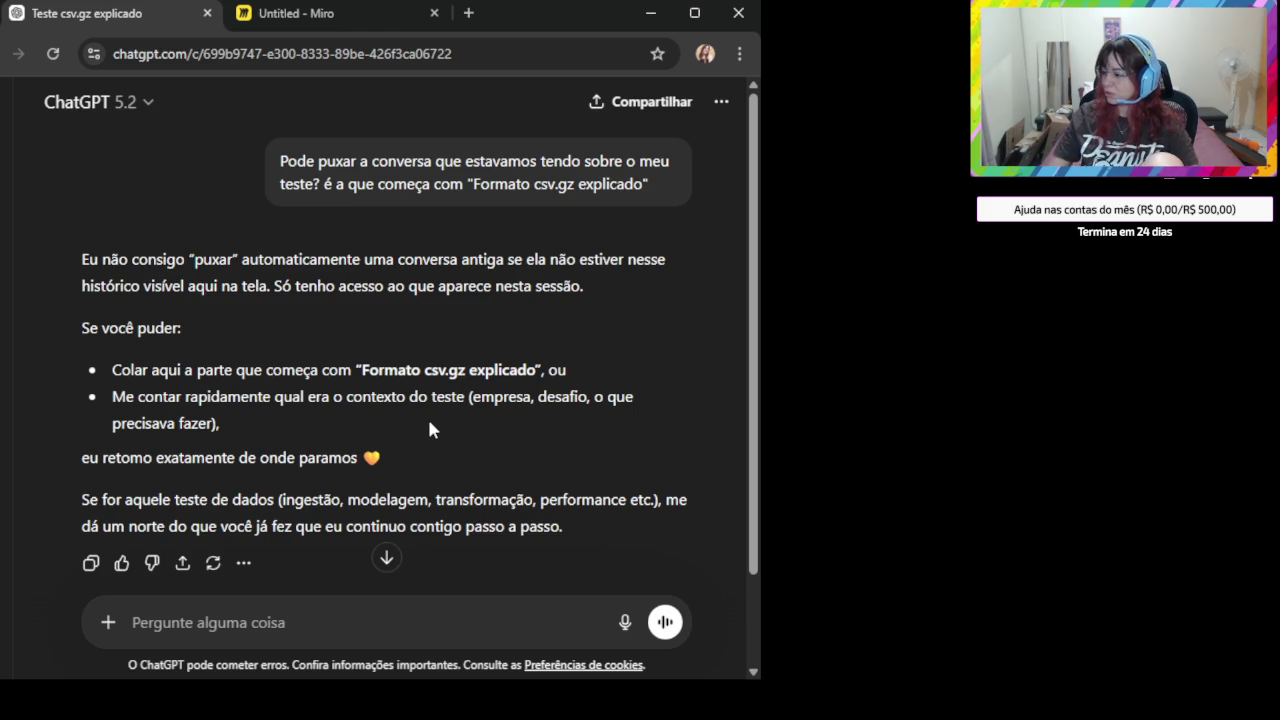
pyautogui.scroll(-2, 427, 428)
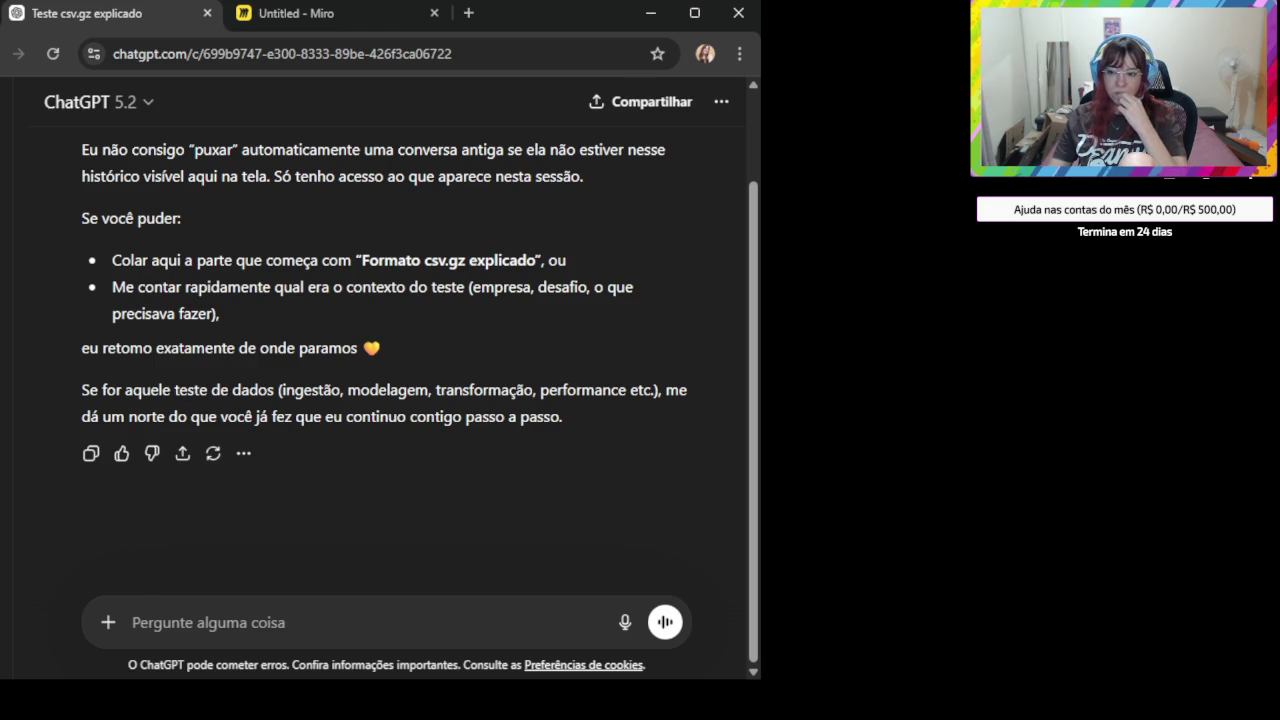
# - Draft 'Eu tenho uma tabela e preciso de uns dados:' and paste the table image below it
pyautogui.click(212, 625)
pyautogui.write('Eu tenho uma tabela ')
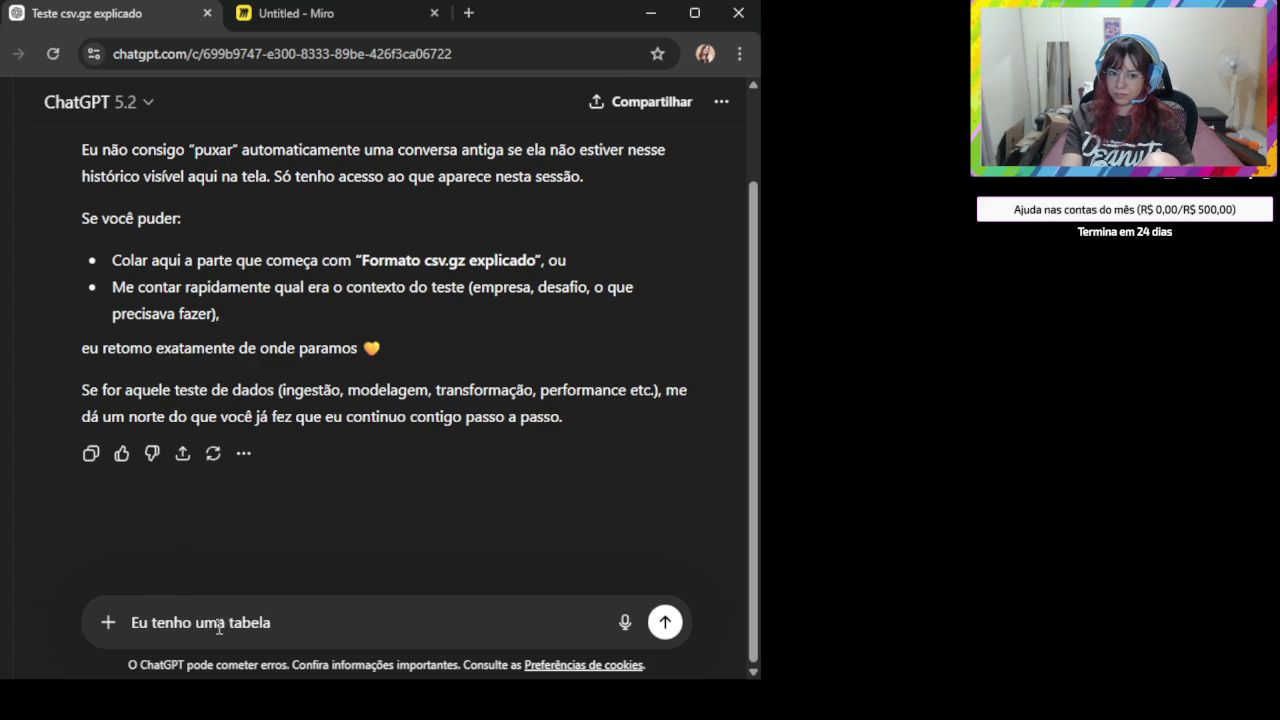
pyautogui.write('e preciso ')
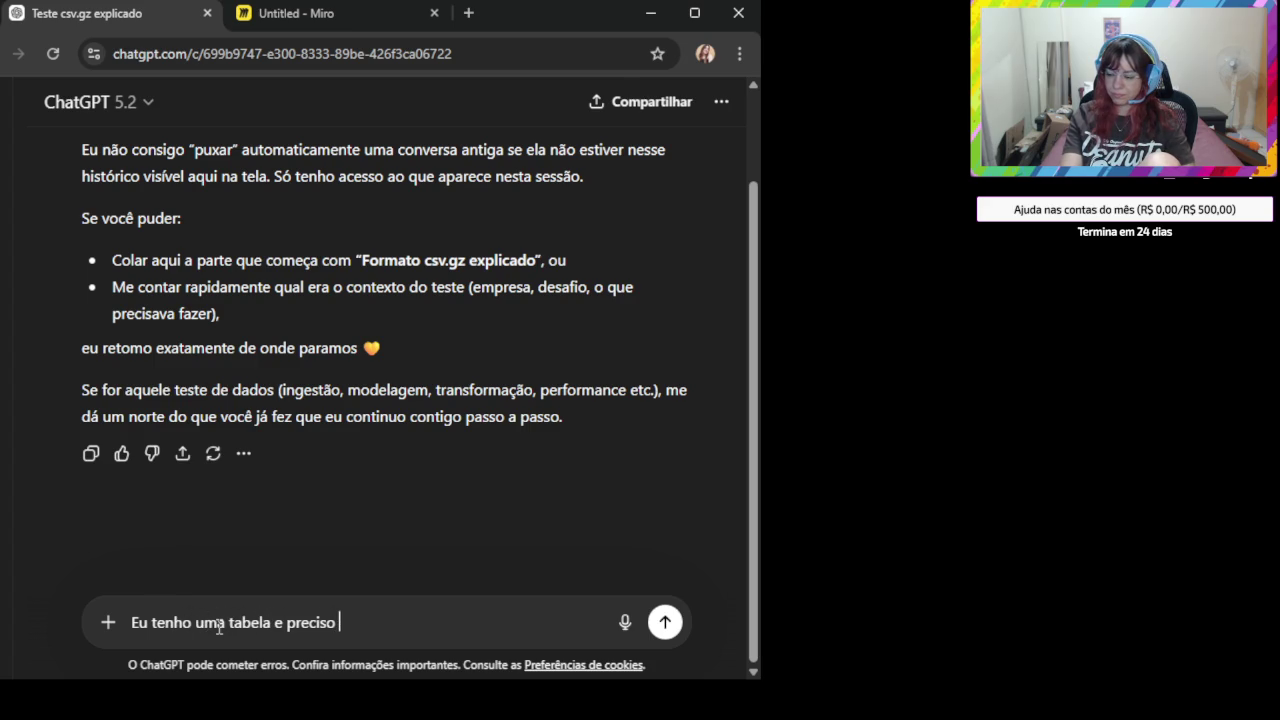
pyautogui.write('de uns dados:')
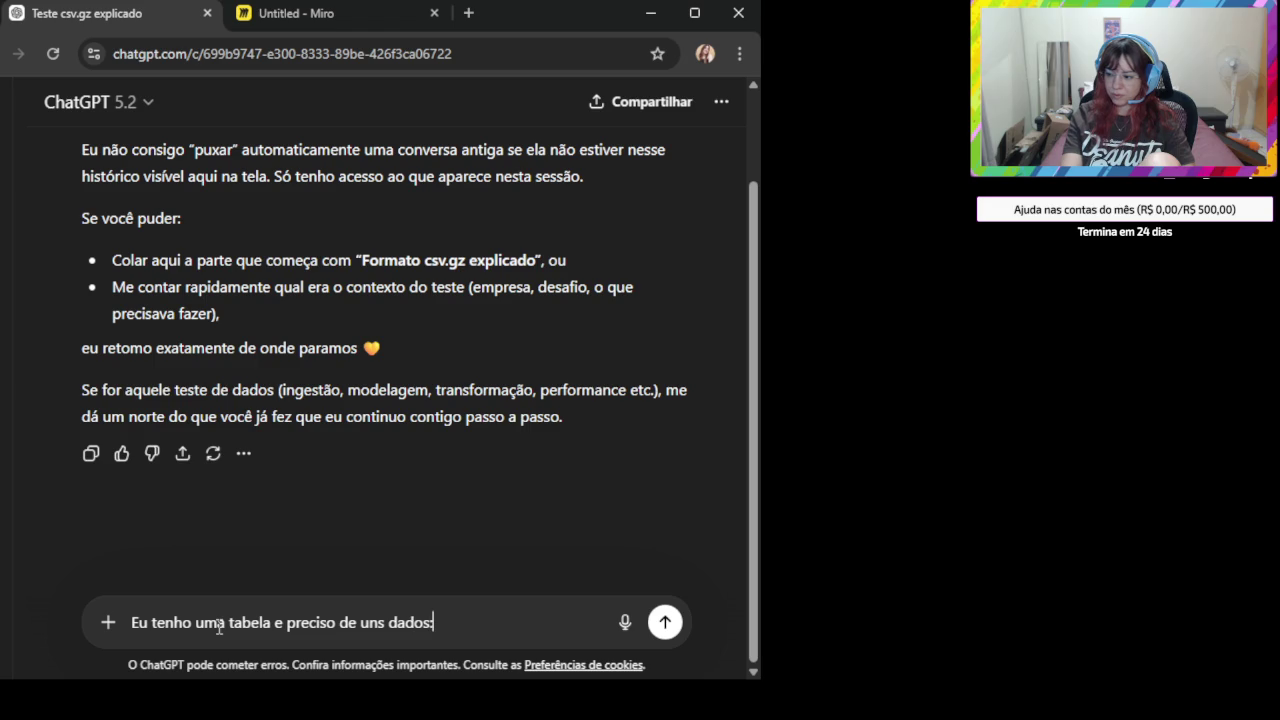
pyautogui.write('}')
pyautogui.hotkey('shift', 'Return')
pyautogui.press('BackSpace')
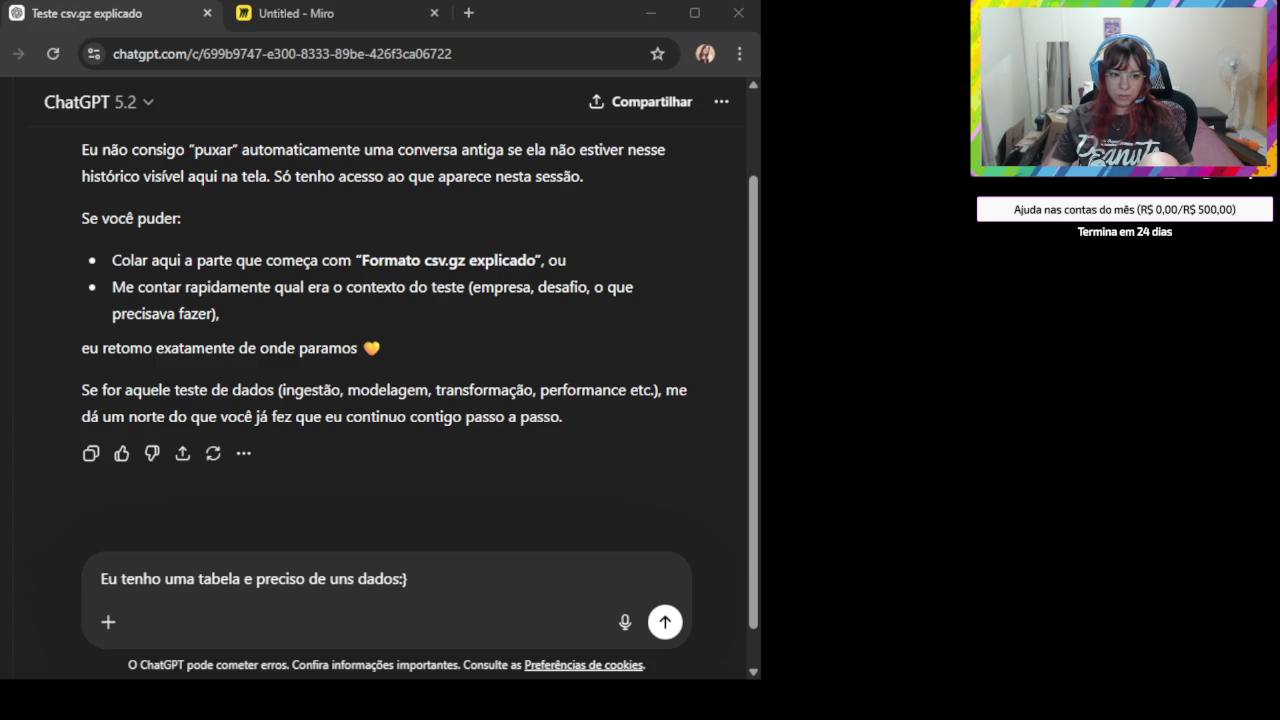
pyautogui.click(435, 595)
pyautogui.hotkey('shift', 'Return')
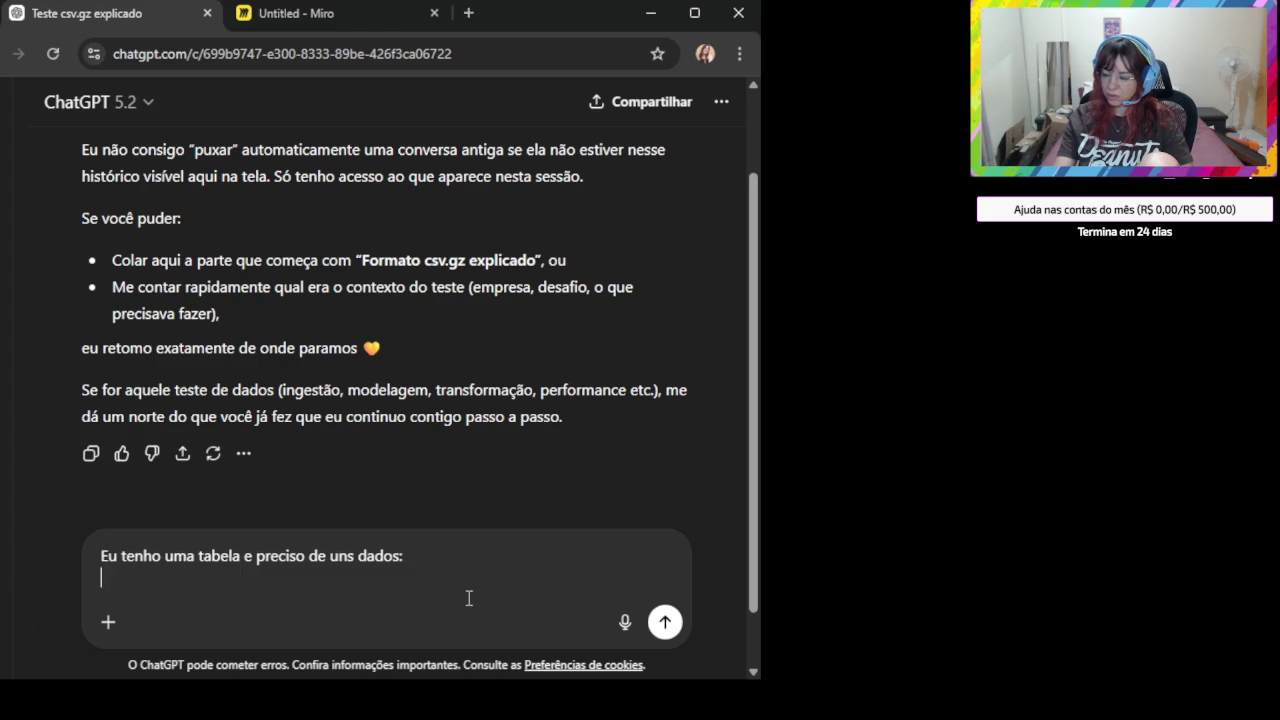
pyautogui.hotkey('ctrl', 'v')
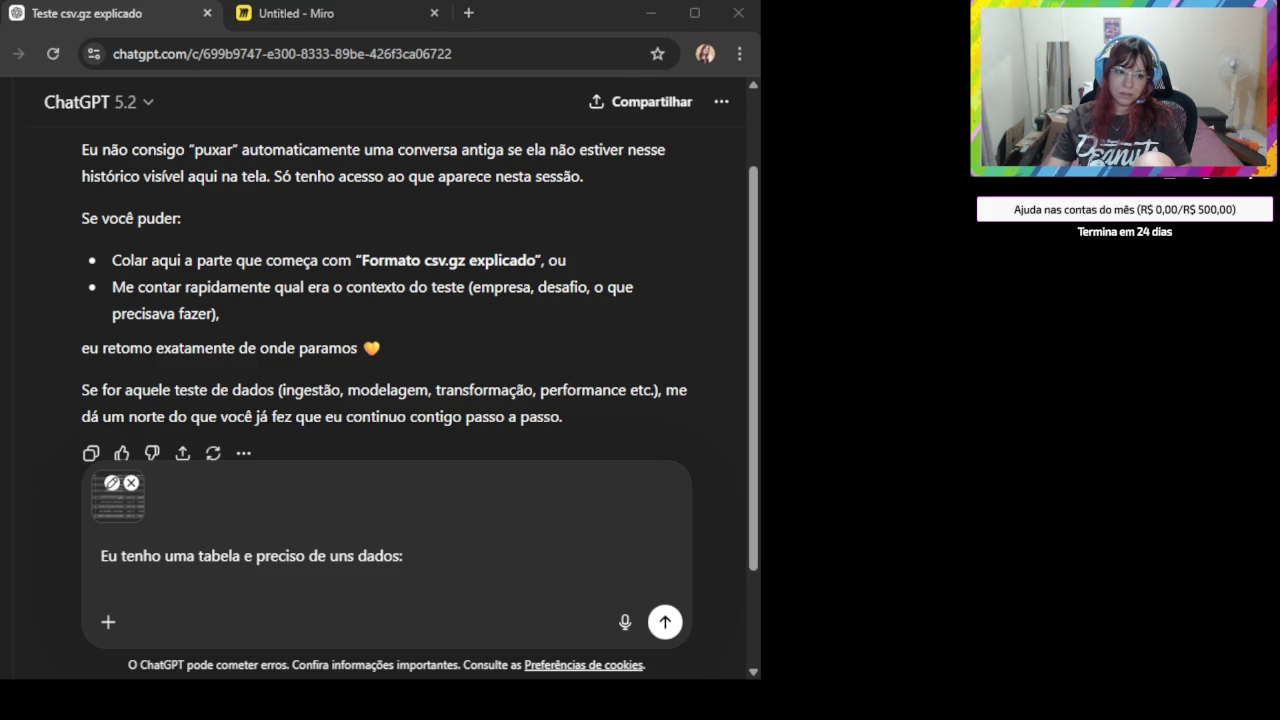
# - Add 'Preciso saber a' with the pasted population and density question to the draft
pyautogui.click(440, 604)
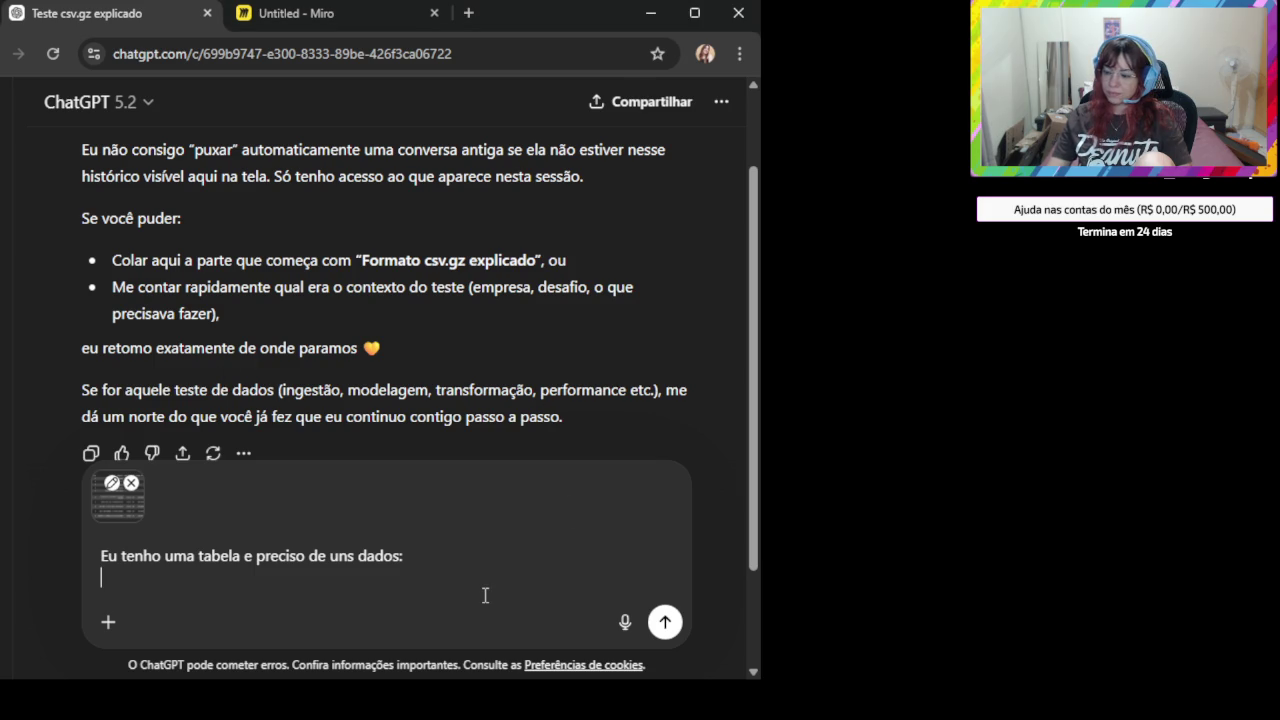
pyautogui.hotkey('shift', 'Return')
pyautogui.write('Preciso saber a')
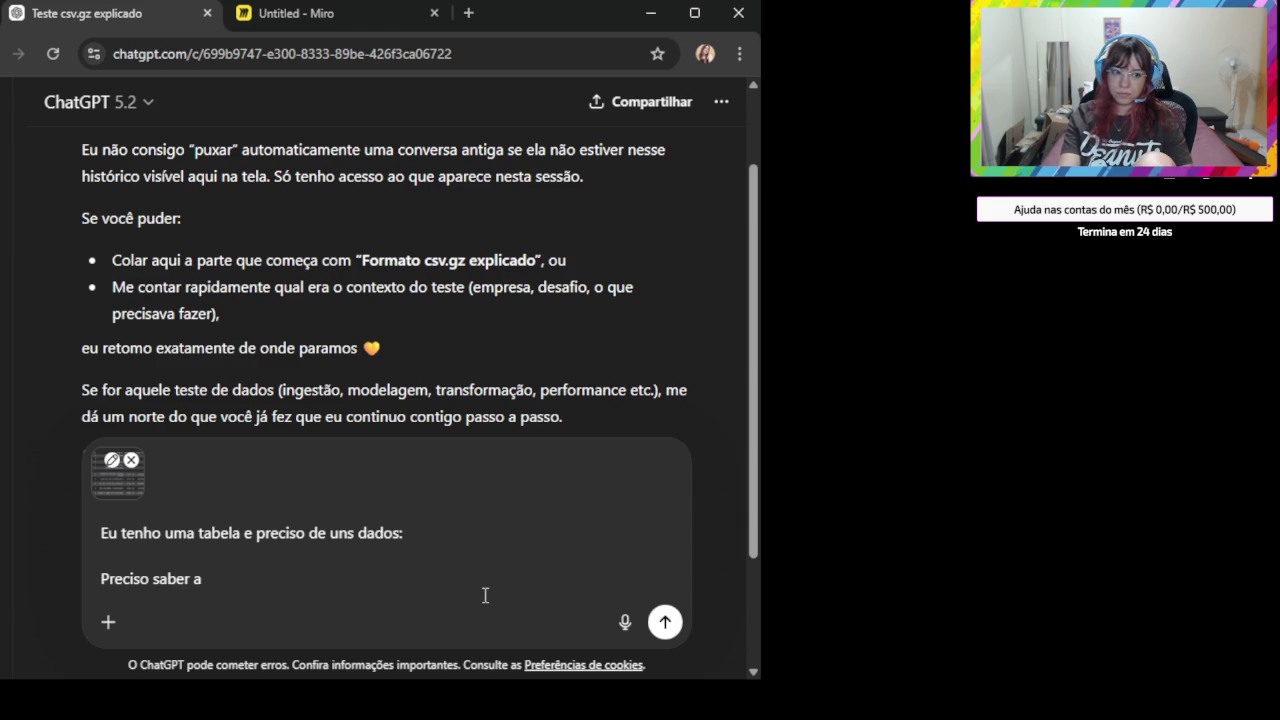
pyautogui.write('# Qual é a população e a densidade demográfica dos bairros onde os concorrentes estão')
pyautogui.hotkey('shift', 'Return')
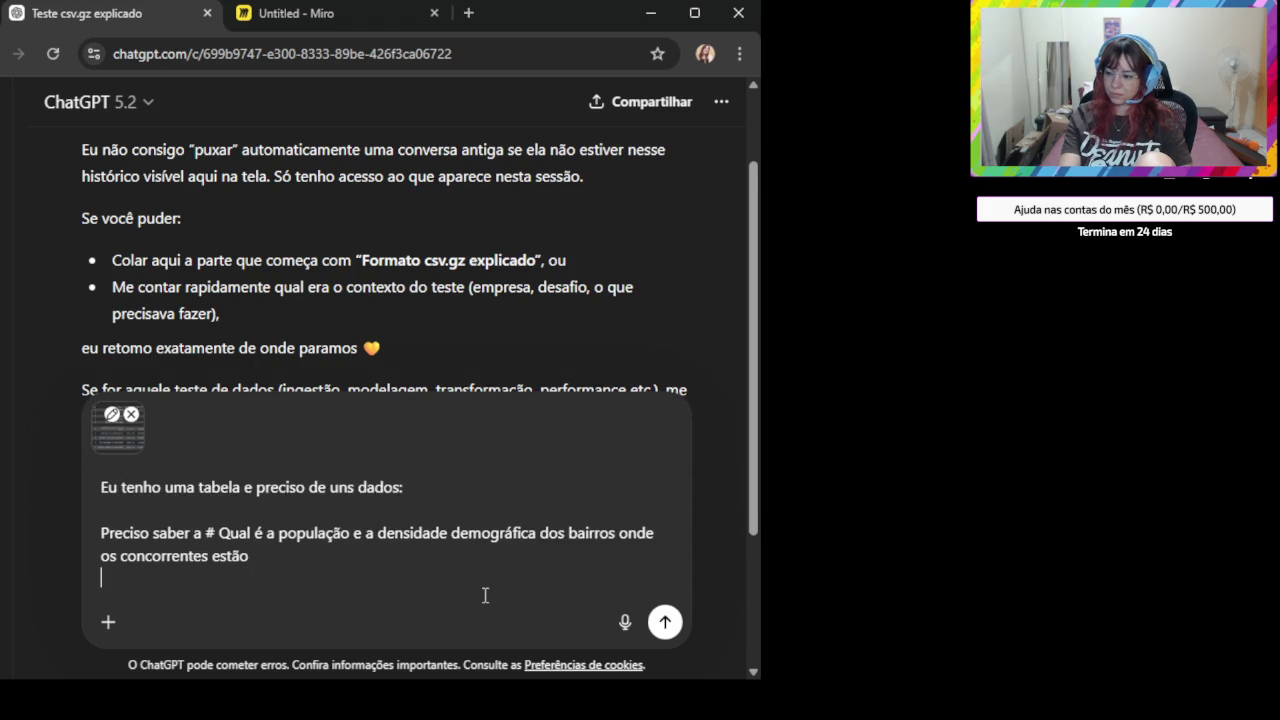
# - Add 'Pra isso preciso apenas dos codigo_bairro que também tenham codigo (que são os concorrentes).' and send
pyautogui.write('Pra isso preciso pr')
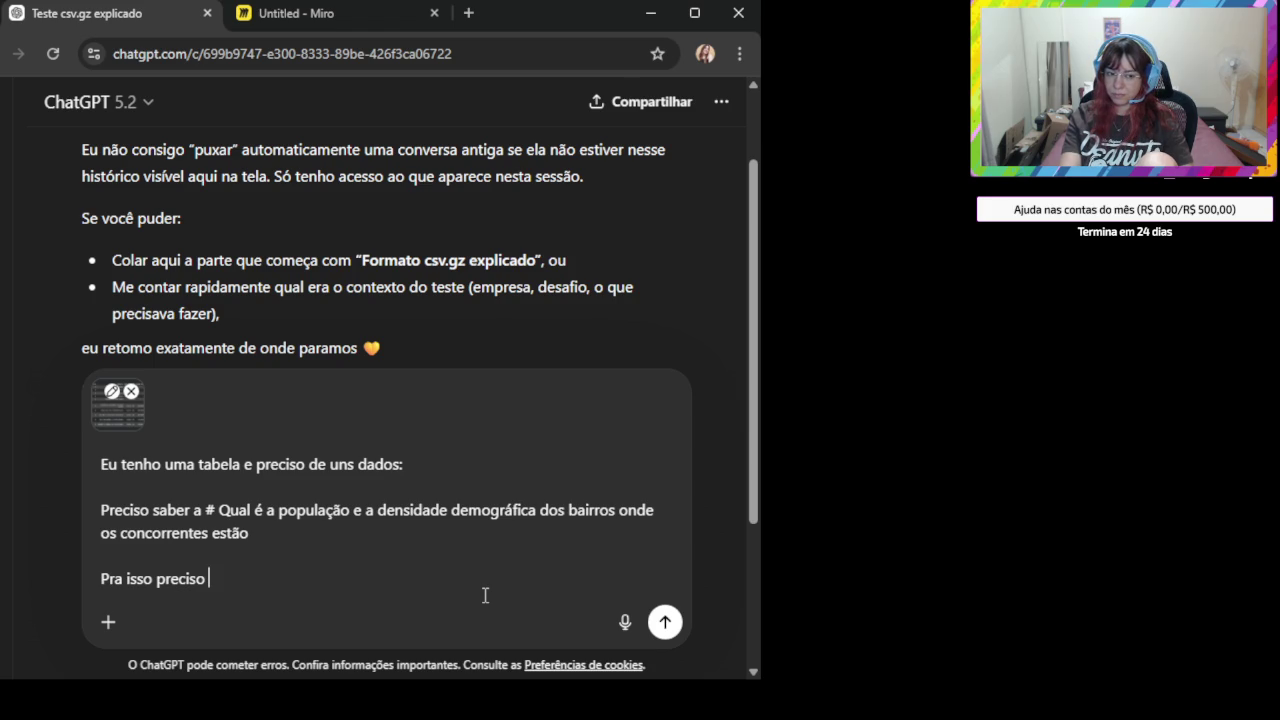
pyautogui.write('penas')
pyautogui.press('BackSpace')
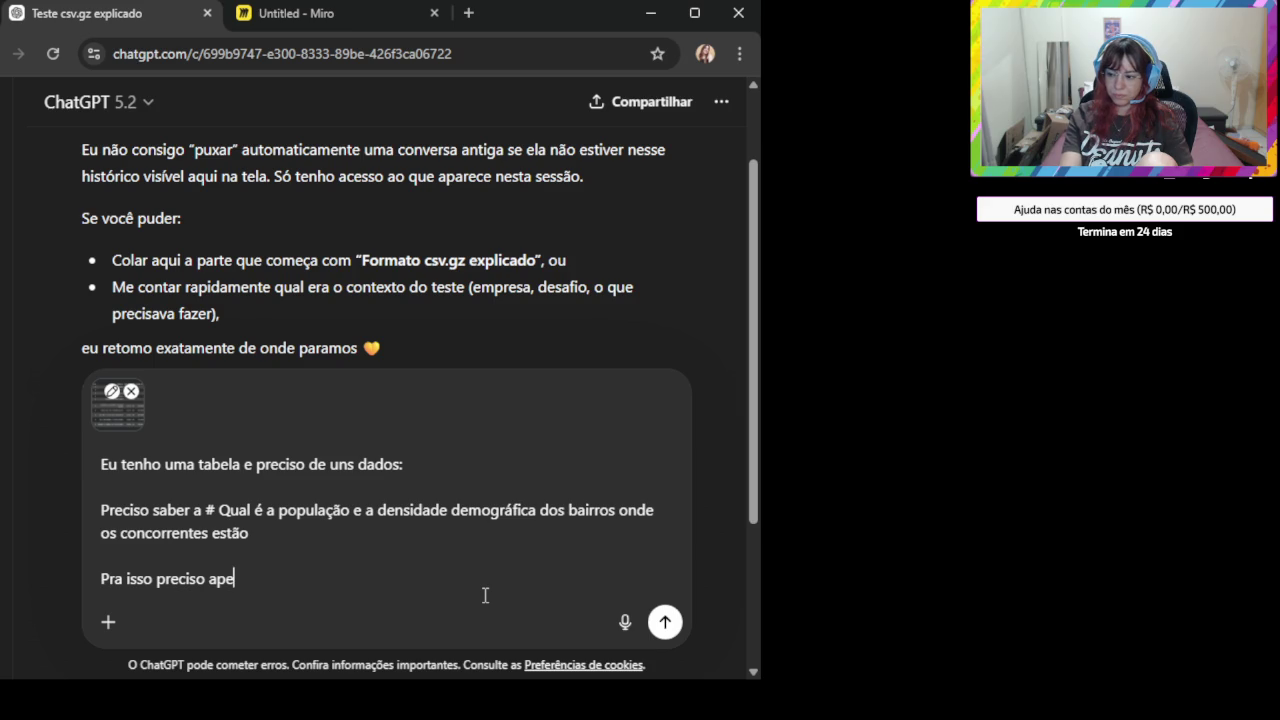
pyautogui.write('nas dos códigos')
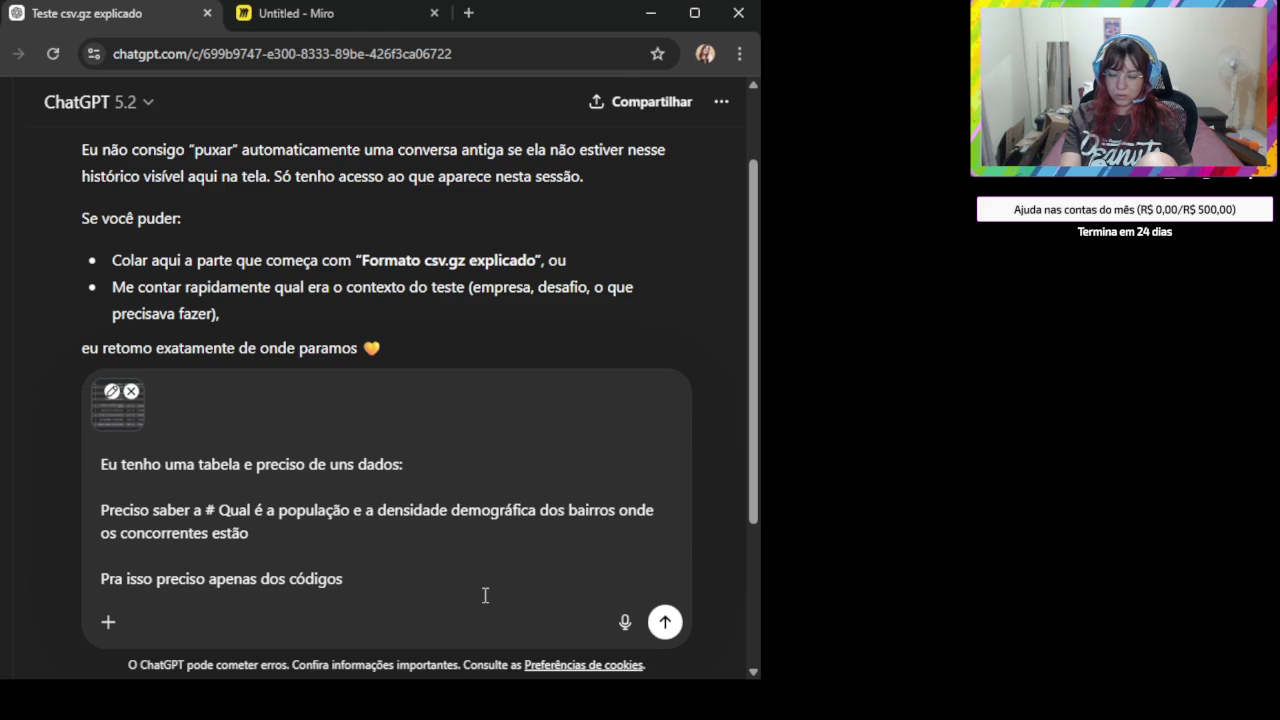
pyautogui.write(' que também tenham')
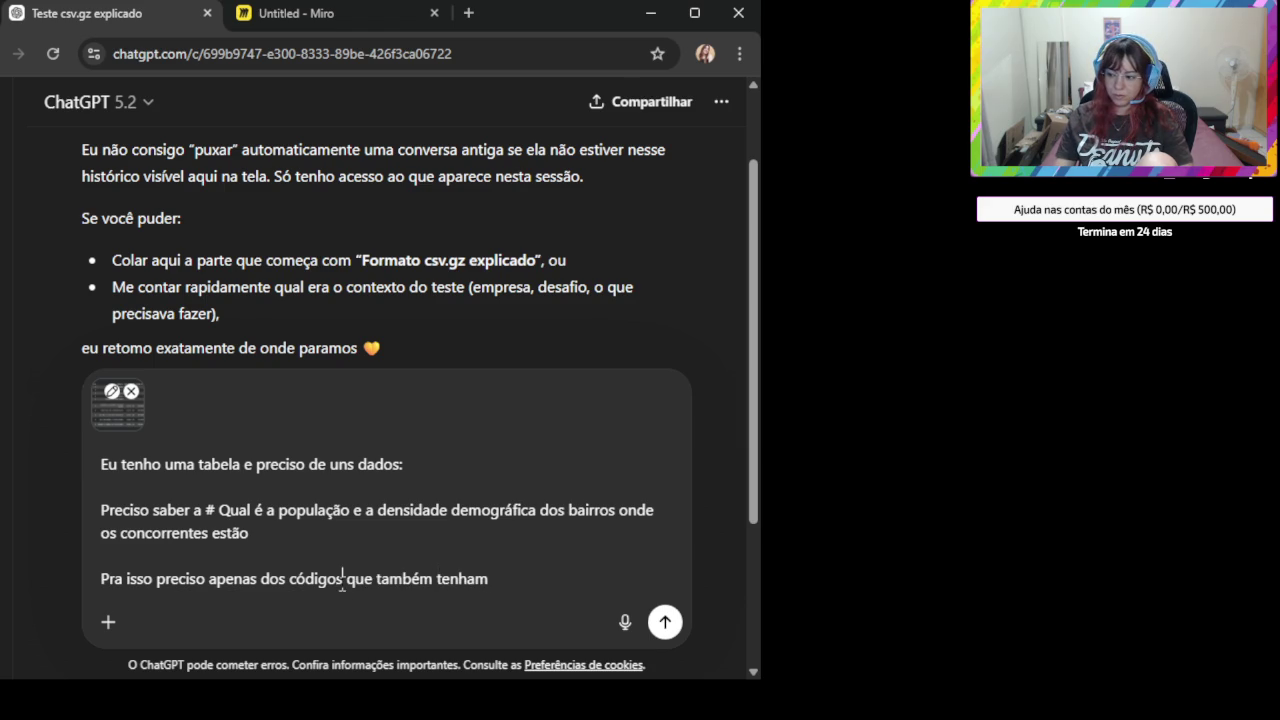
pyautogui.moveTo(343, 580); pyautogui.dragTo(289, 580)
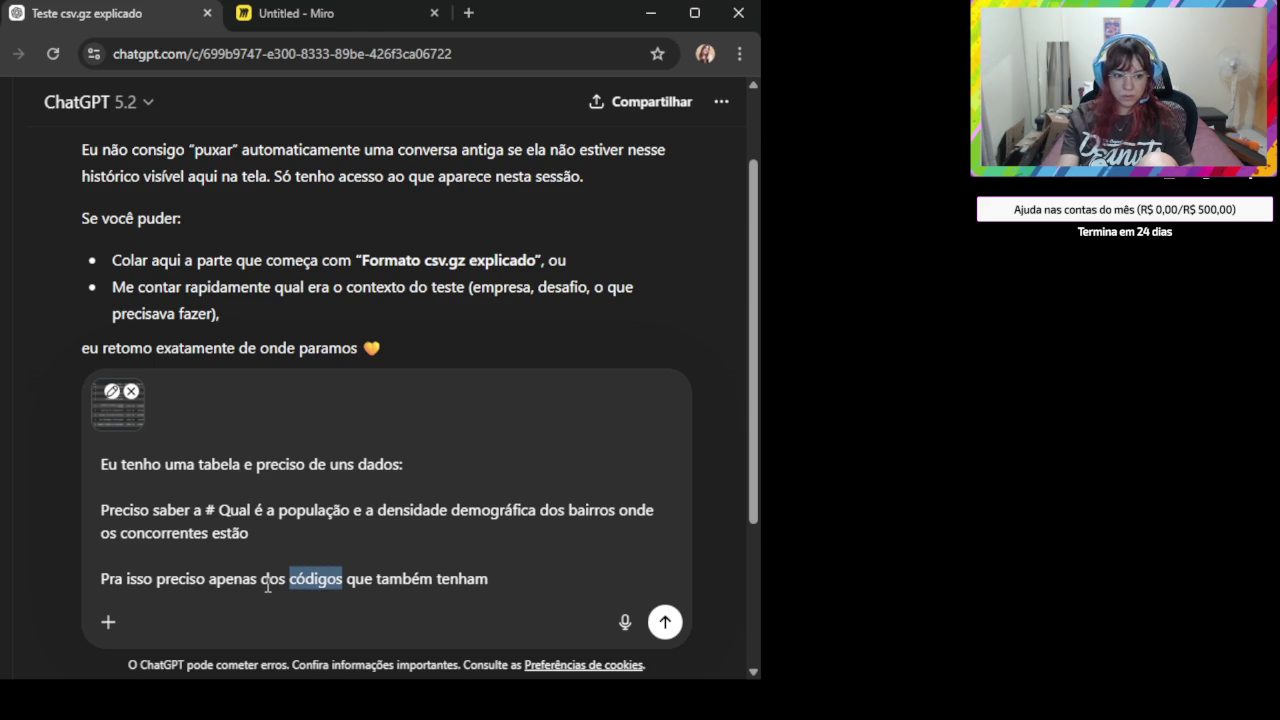
pyautogui.write('codido')
pyautogui.press('BackSpace')
pyautogui.press('BackSpace')
pyautogui.write('go_')
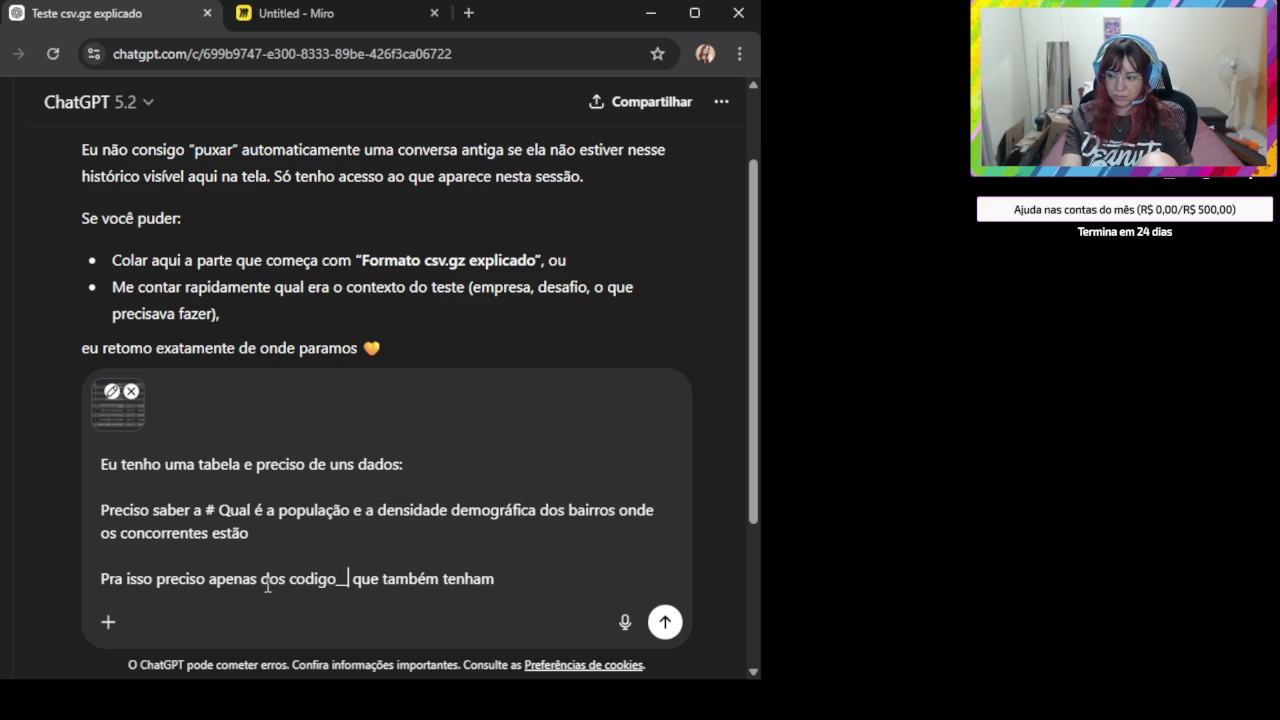
pyautogui.write('bairro')
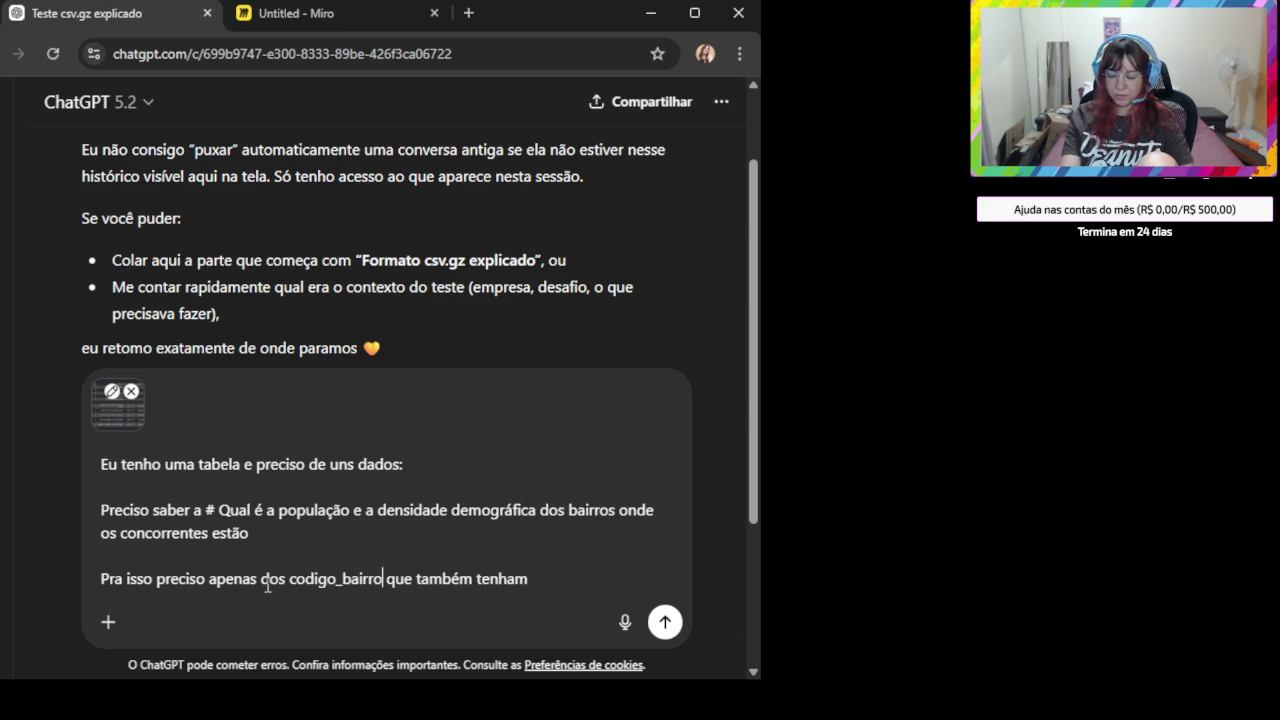
pyautogui.write(' que também tenham codigo (que são os c')
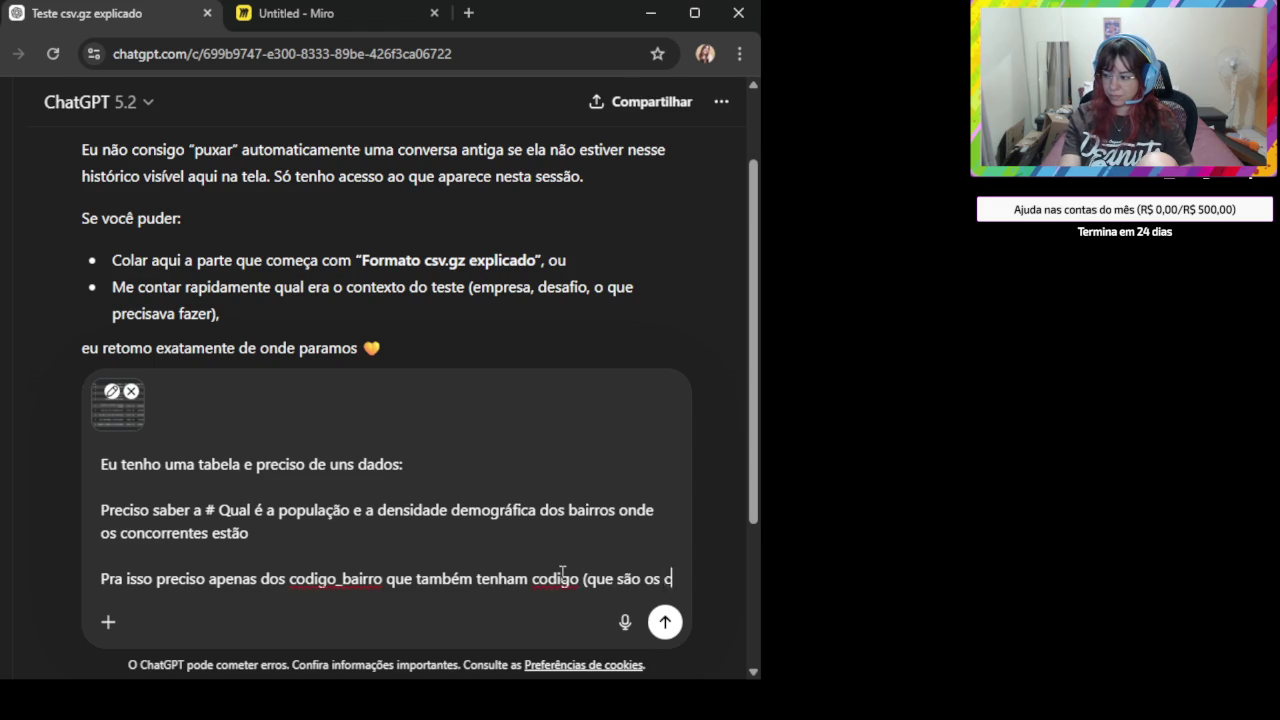
pyautogui.write('oncorrentes)')
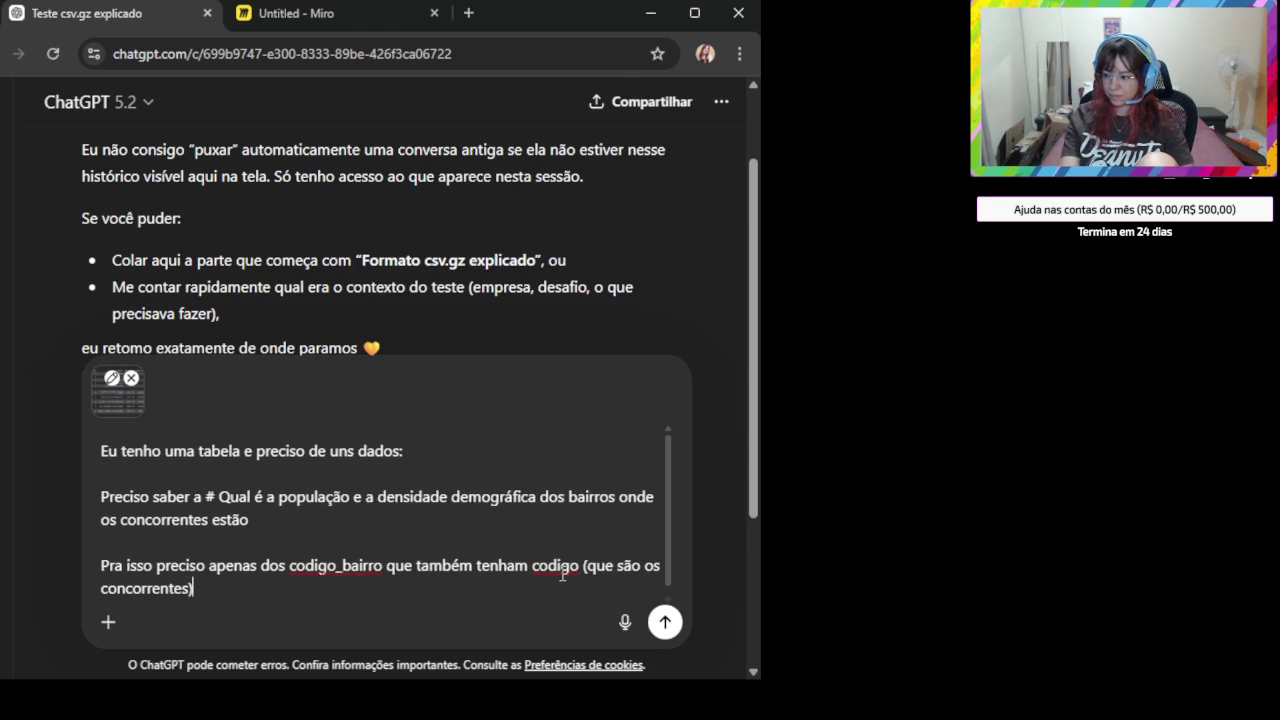
pyautogui.write('.')
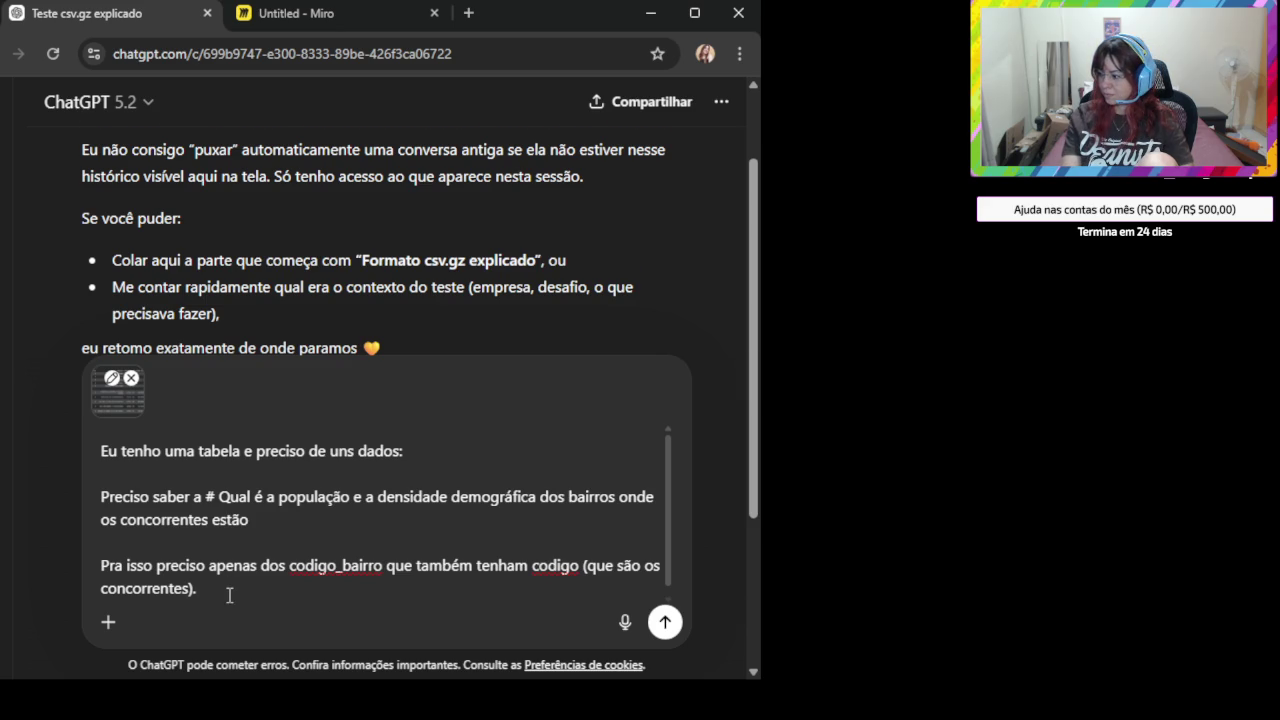
pyautogui.press('Return')
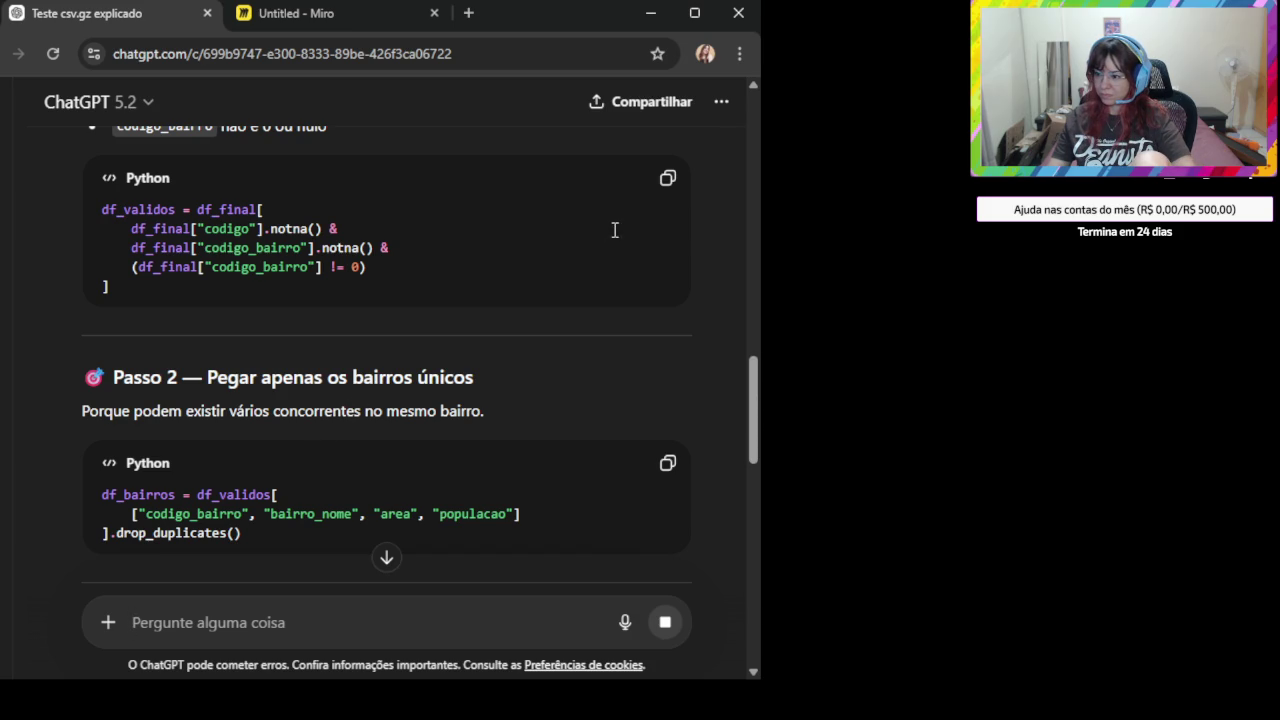
# - Copy the df_validos filter code and the df_bairros drop_duplicates code from the reply
pyautogui.click(668, 180)
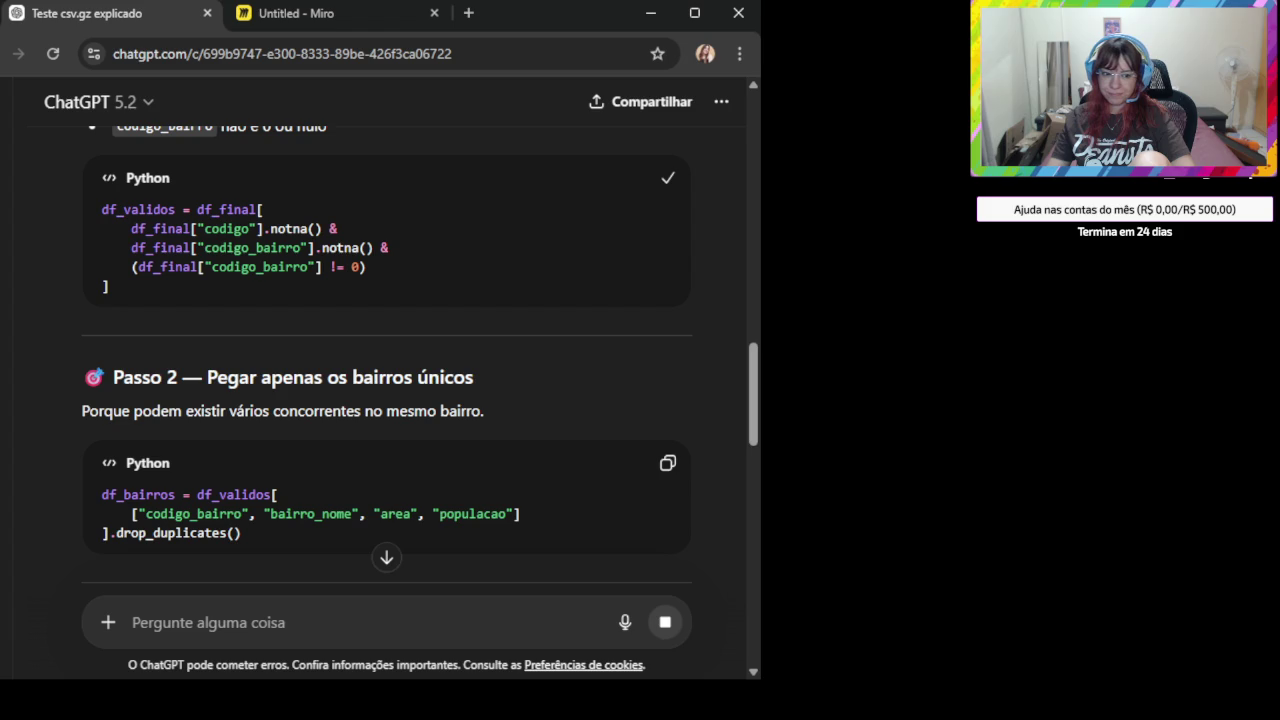
pyautogui.hotkey('alt', 'Tab')
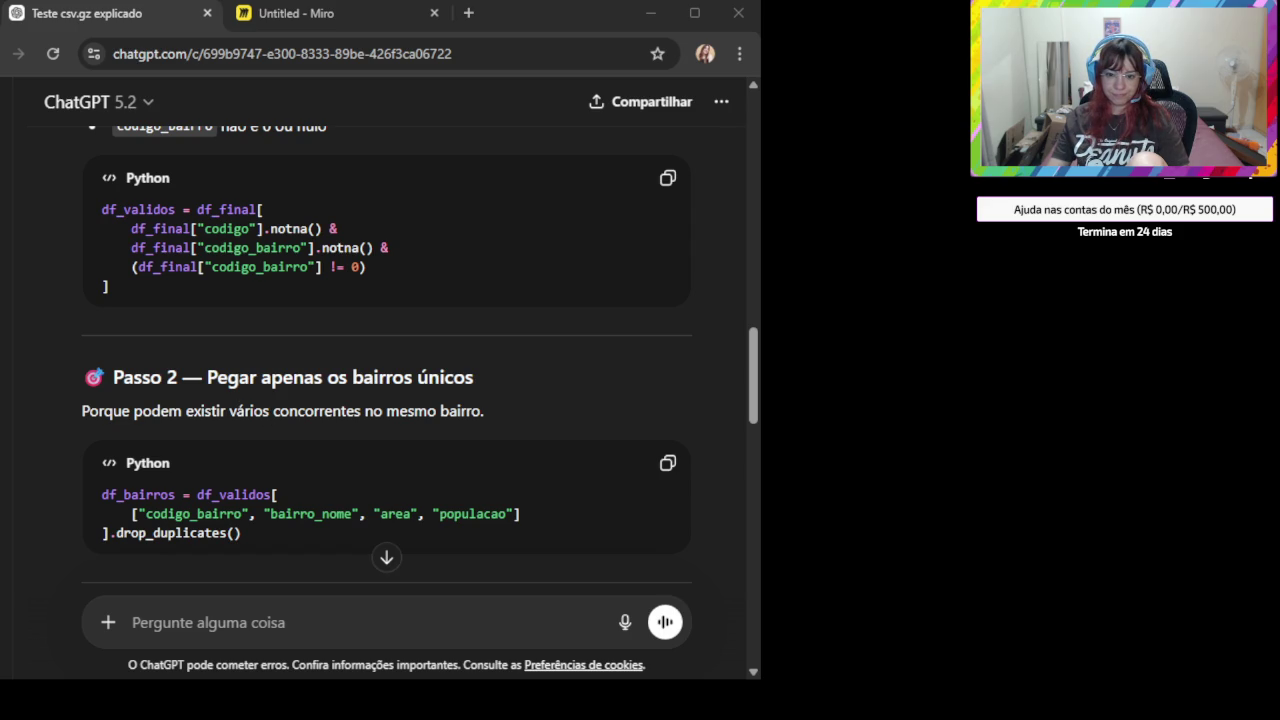
pyautogui.click(667, 463)
# - Copy the Passo 3 density calculation code and the final sort_values by densidade_demografica code
pyautogui.scroll(-2, 580, 438)
pyautogui.scroll(-1, 537, 426)
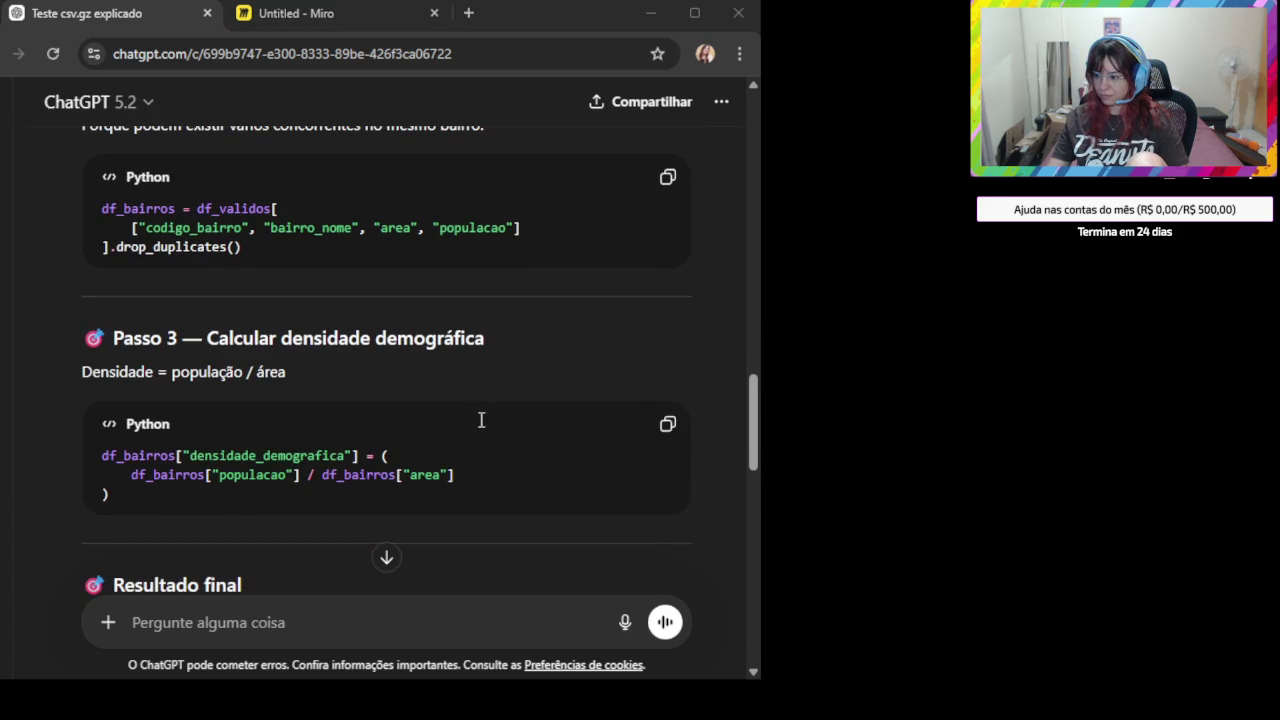
pyautogui.scroll(-1, 551, 457)
pyautogui.click(668, 331)
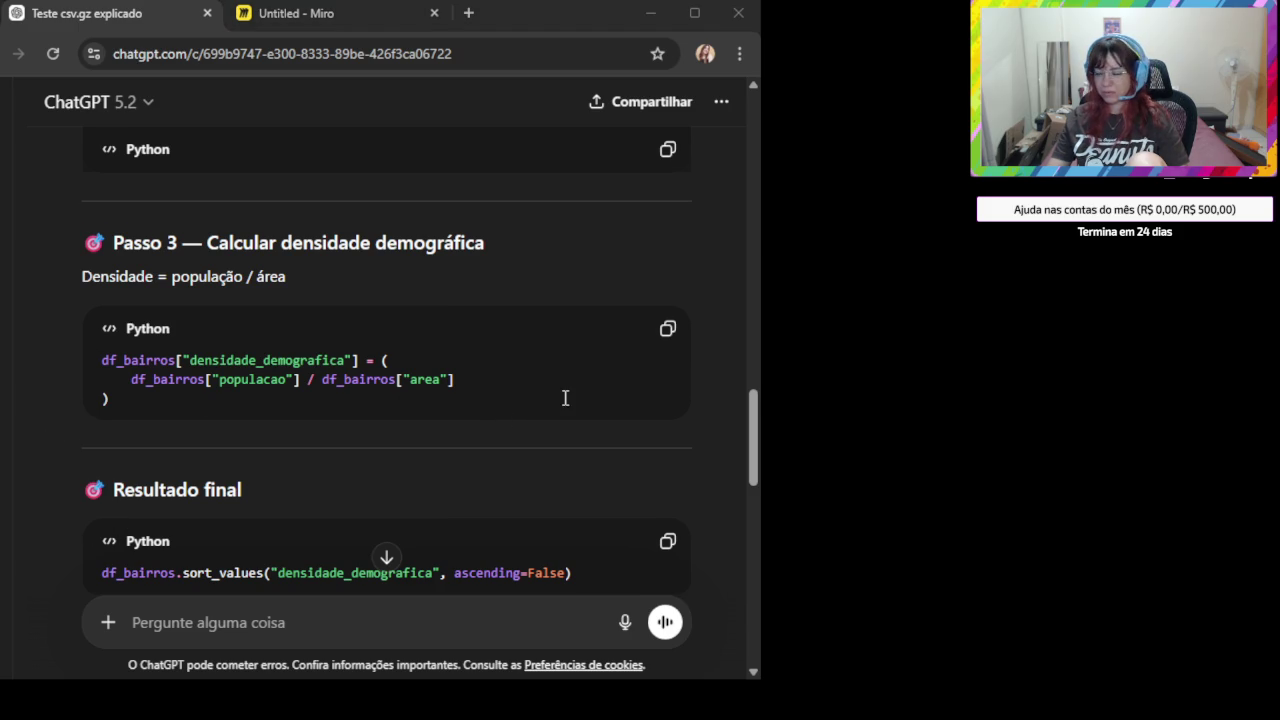
pyautogui.scroll(-1, 562, 395)
pyautogui.scroll(-2, 562, 395)
pyautogui.click(667, 258)
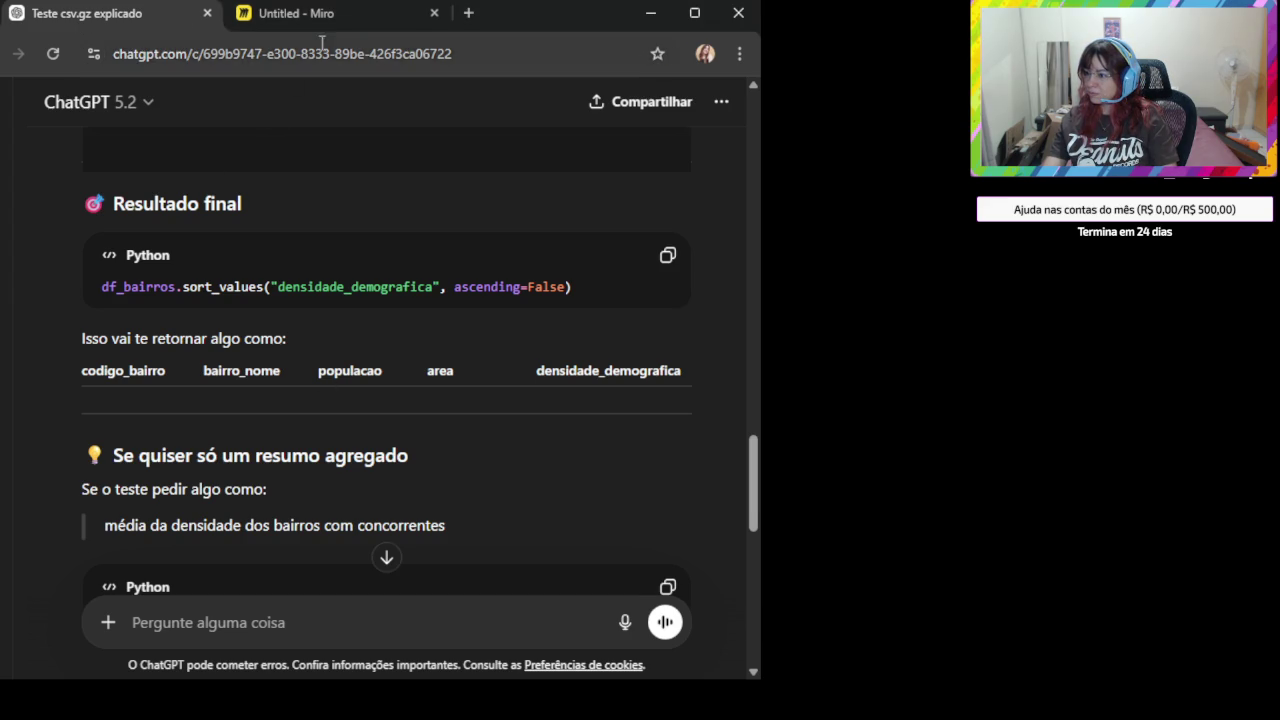
# - Paste the sorted density table image onto the Miro board below the rename code
pyautogui.click(349, 12)
pyautogui.scroll(-5, 406, 566)
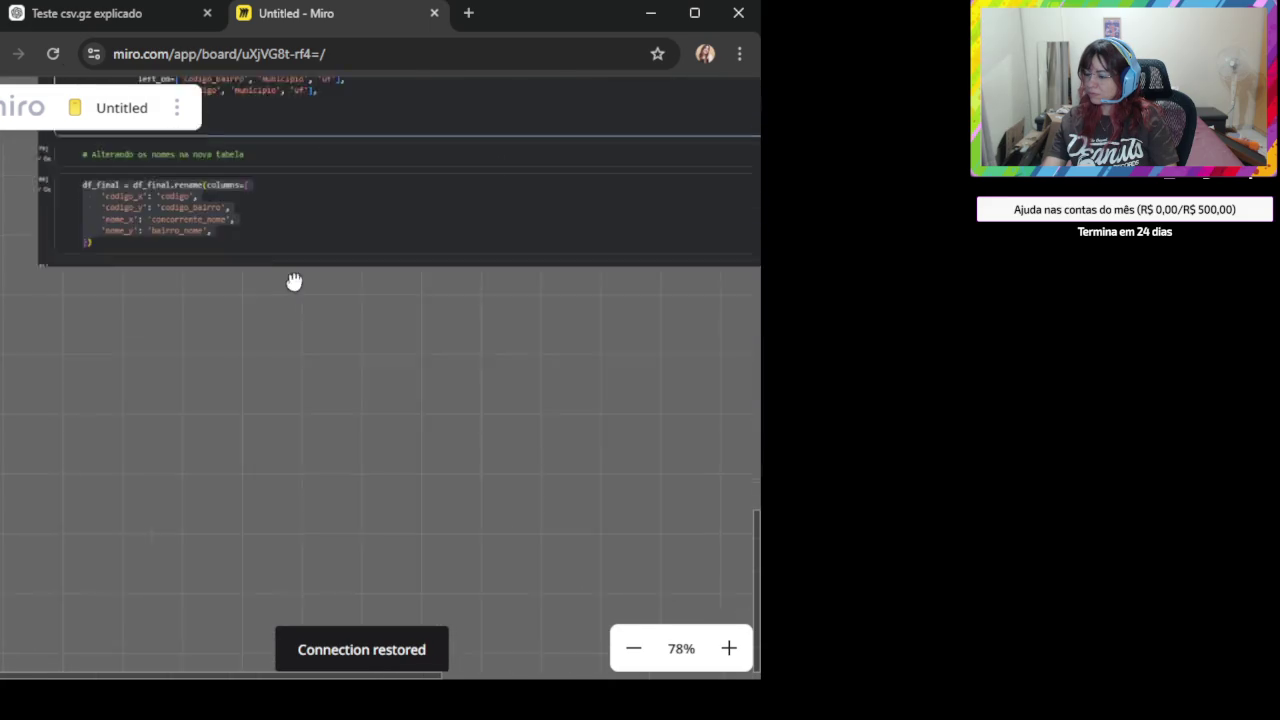
pyautogui.hotkey('ctrl', 'v')
pyautogui.scroll(2, 300, 340)
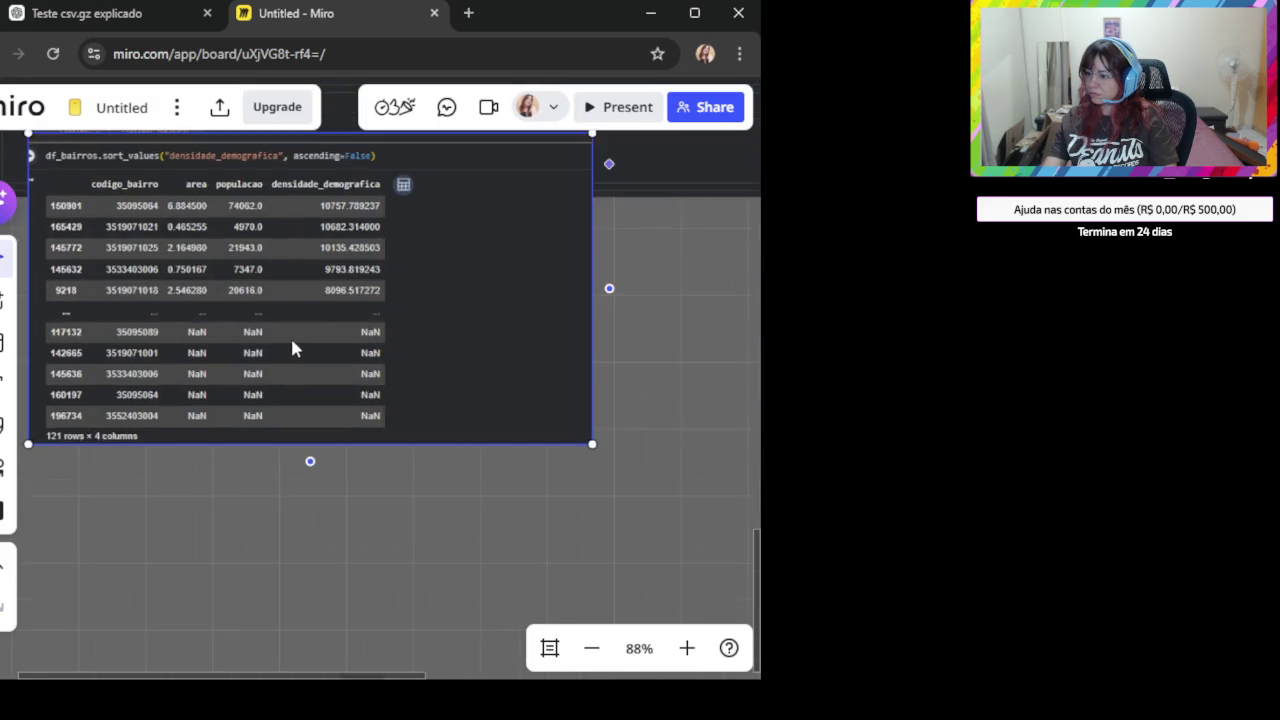
pyautogui.moveTo(294, 346); pyautogui.dragTo(380, 407)
pyautogui.scroll(2, 430, 419)
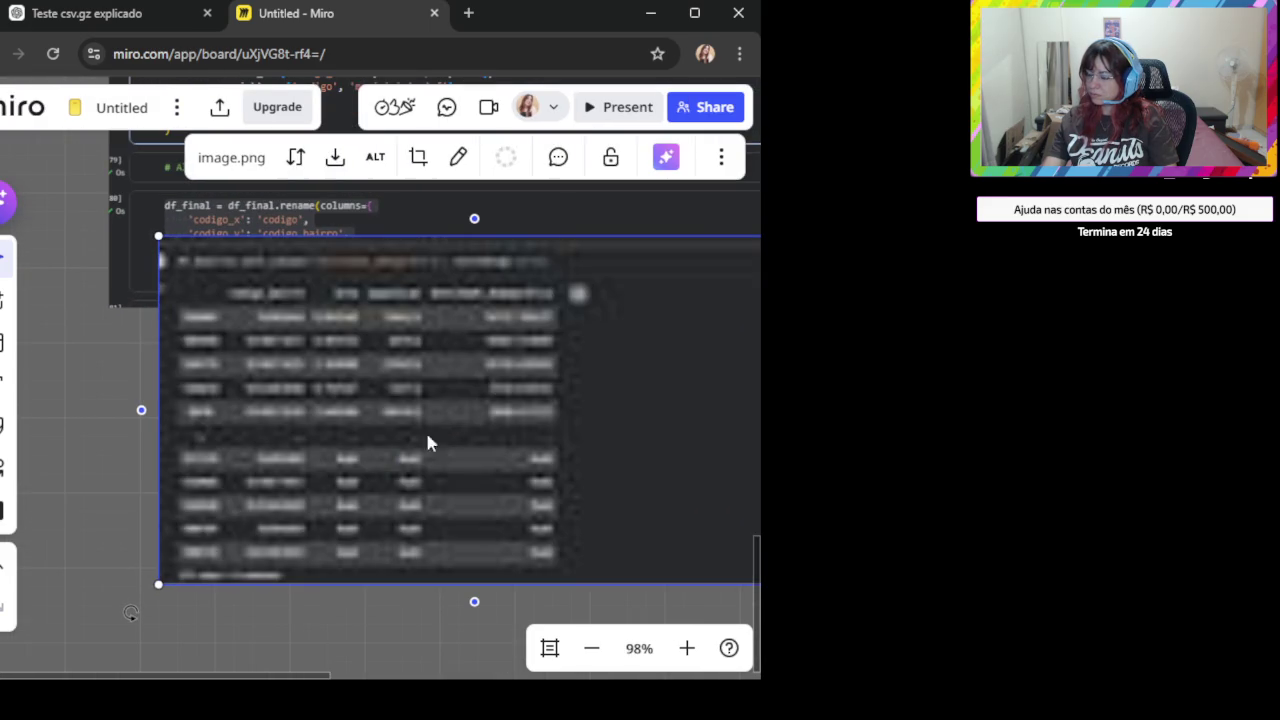
pyautogui.click(351, 631)
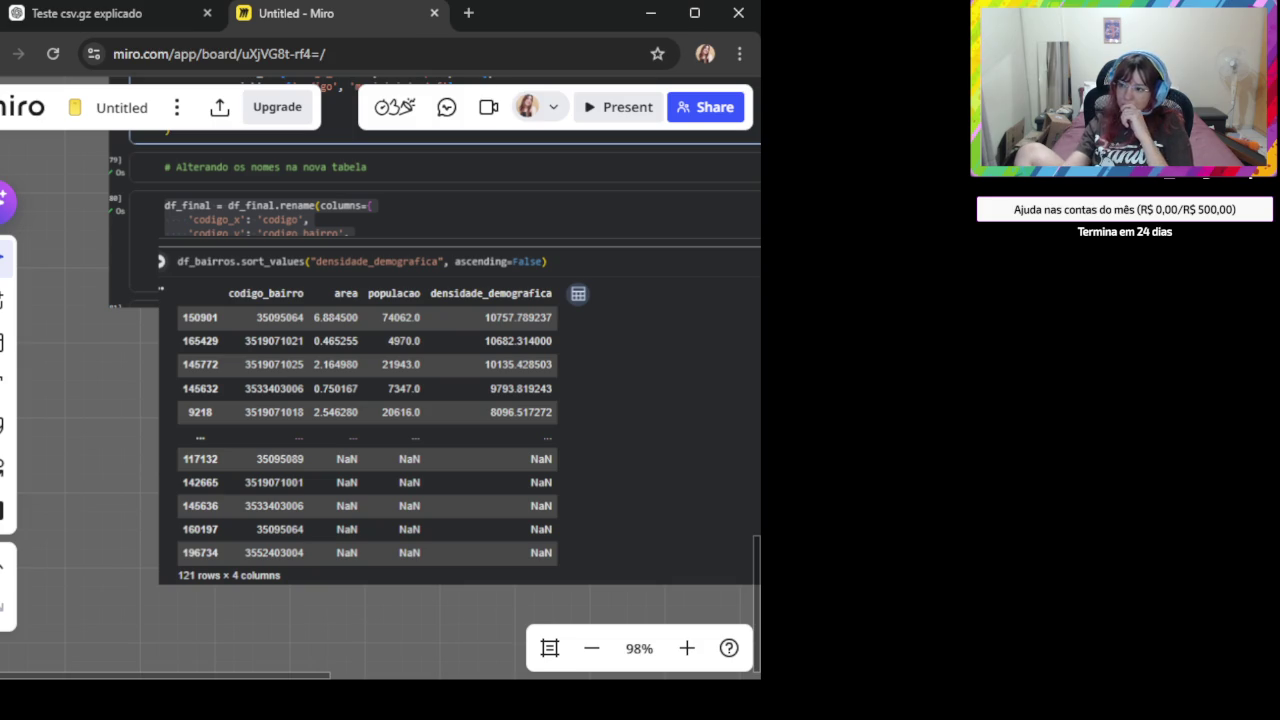
pyautogui.click(97, 18)
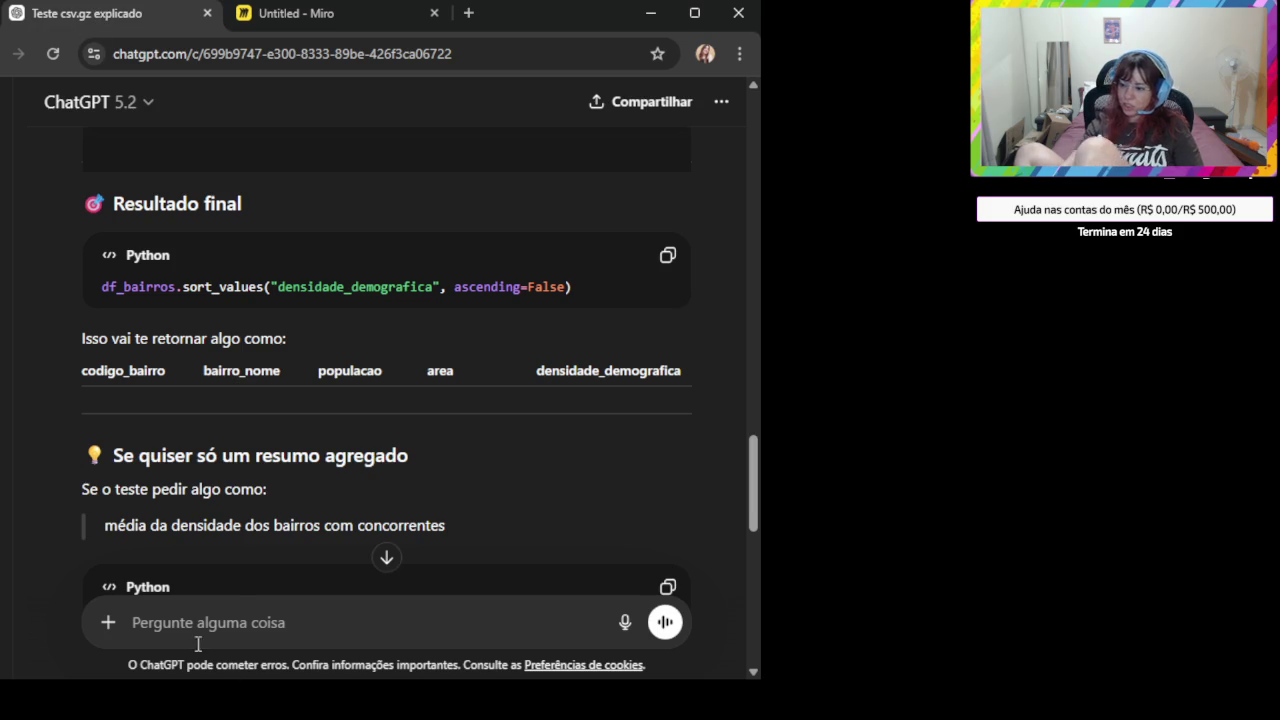
# - Send the message 'Tem algo errado porque todo codigo_bairro tem uma populacao'
pyautogui.write('Tem algo errado porque todo codigo_bairro tem uma ')
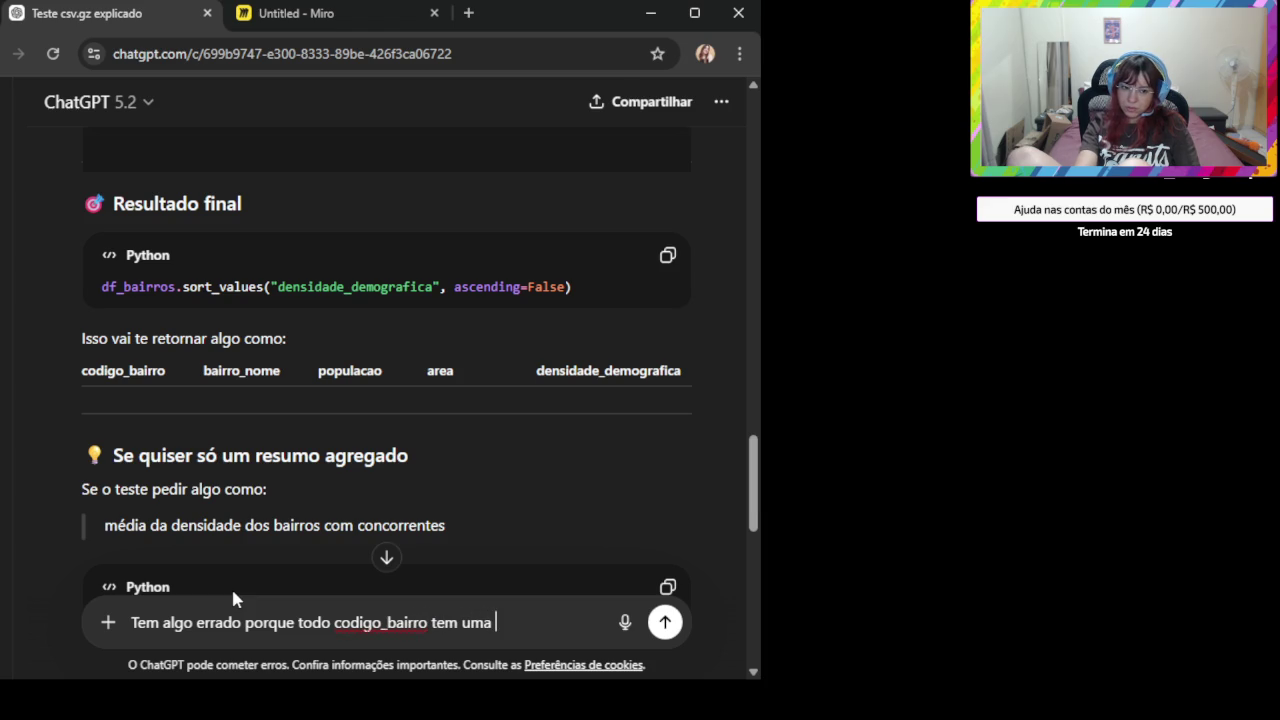
pyautogui.write('populacao')
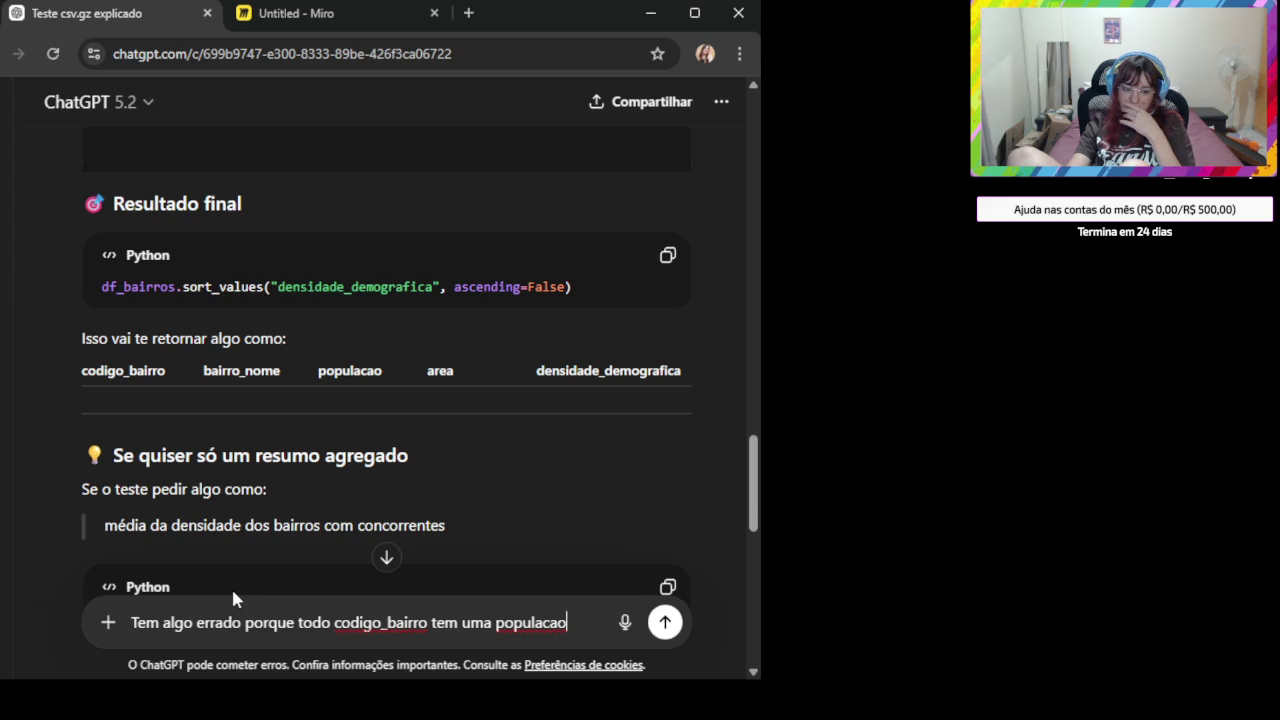
pyautogui.press('Return')
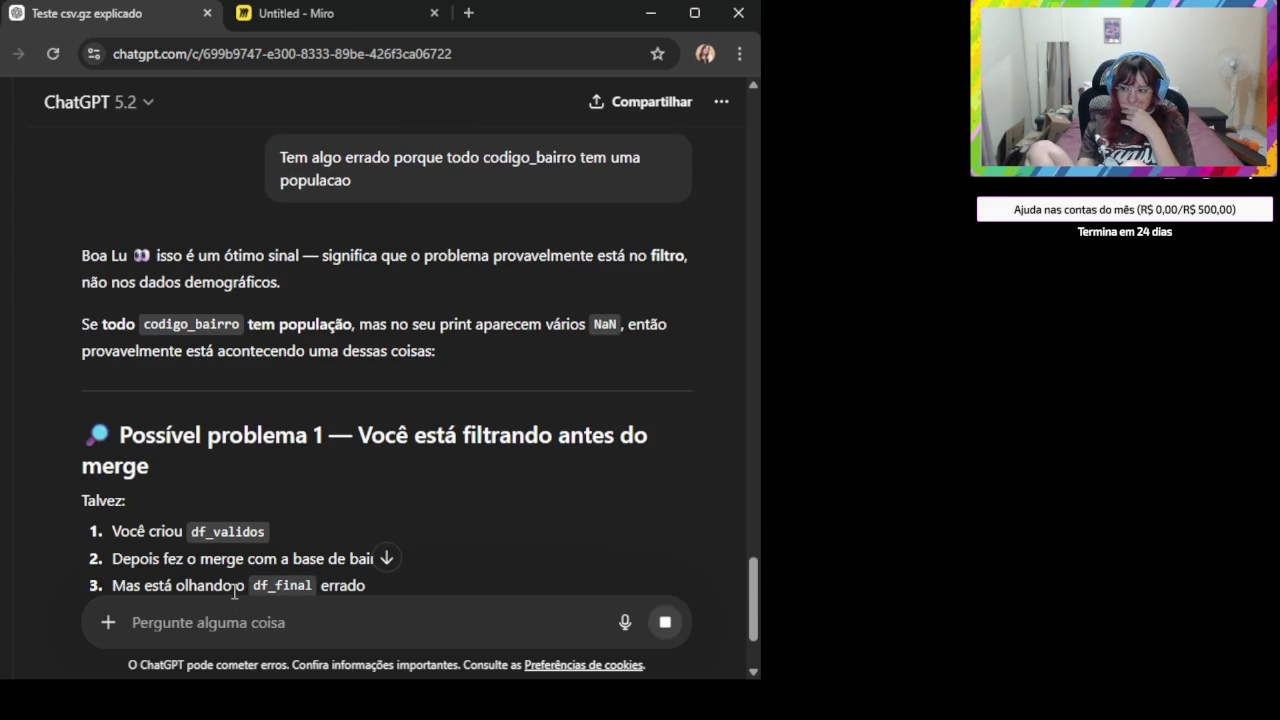
# - Copy the snippet checking the codigo_bairro dtype in df_final and df_bairros
pyautogui.scroll(-3, 466, 416)
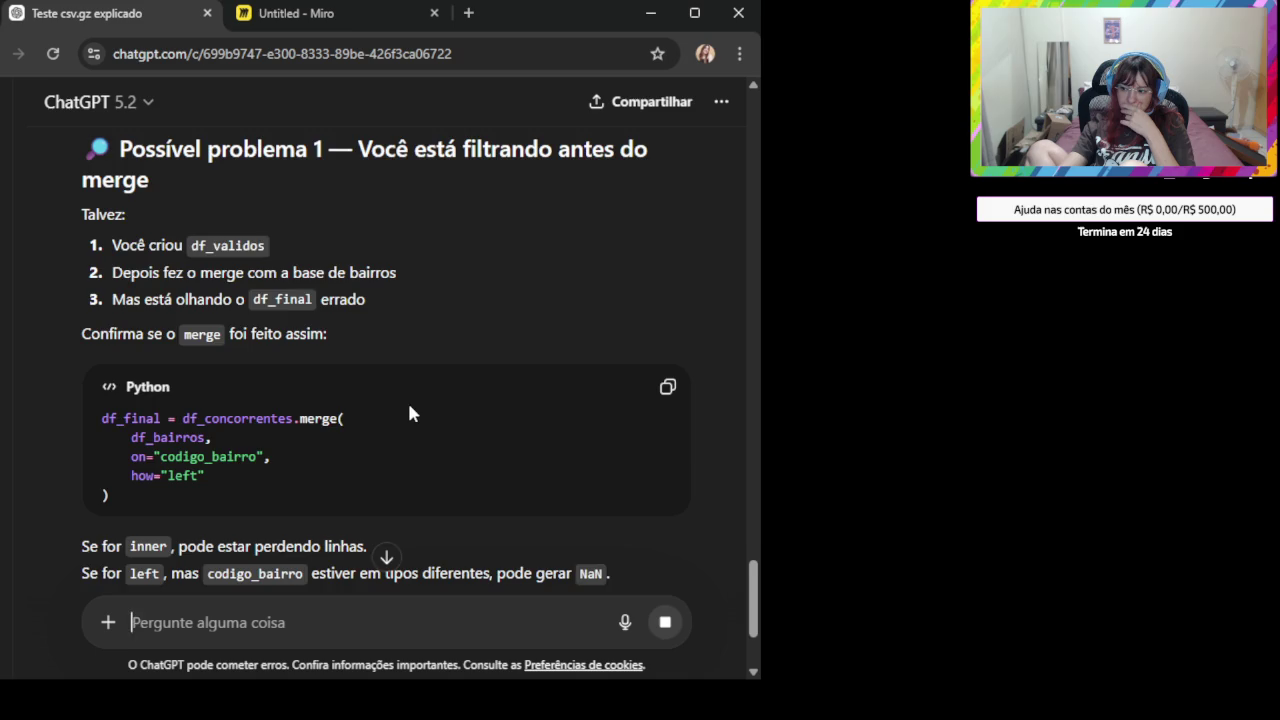
pyautogui.scroll(-2, 400, 420)
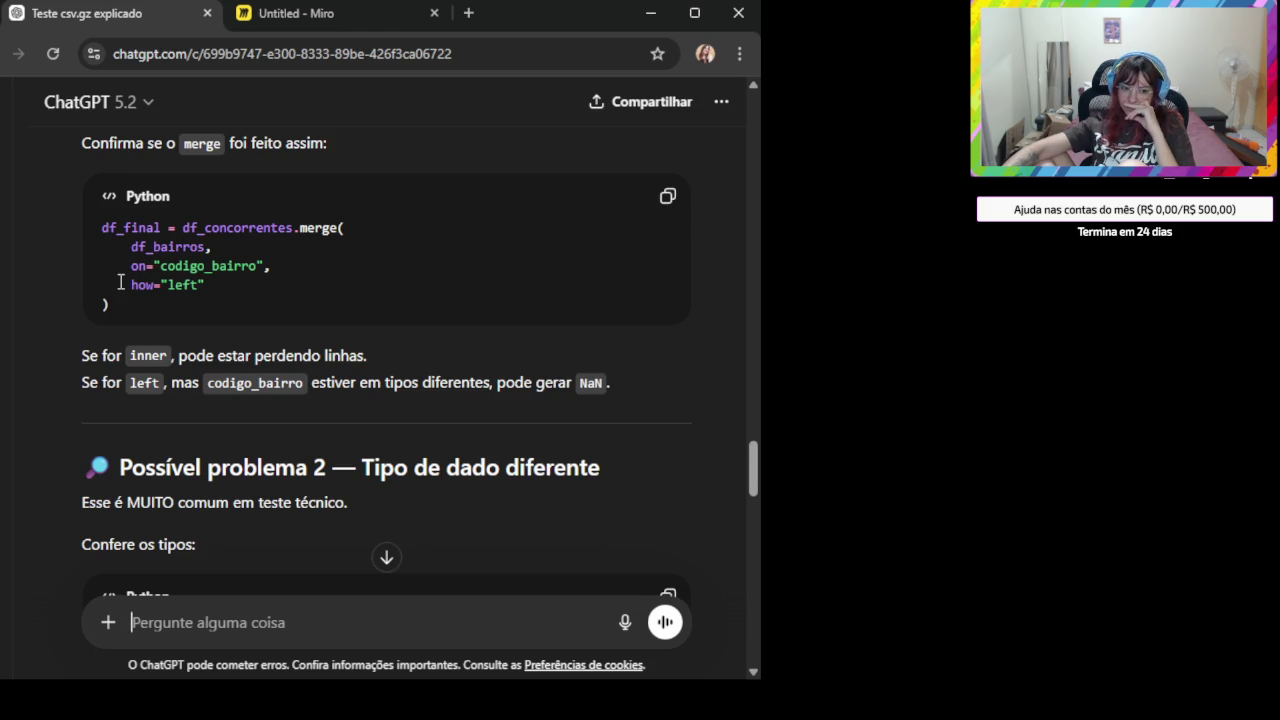
pyautogui.scroll(-2, 410, 495)
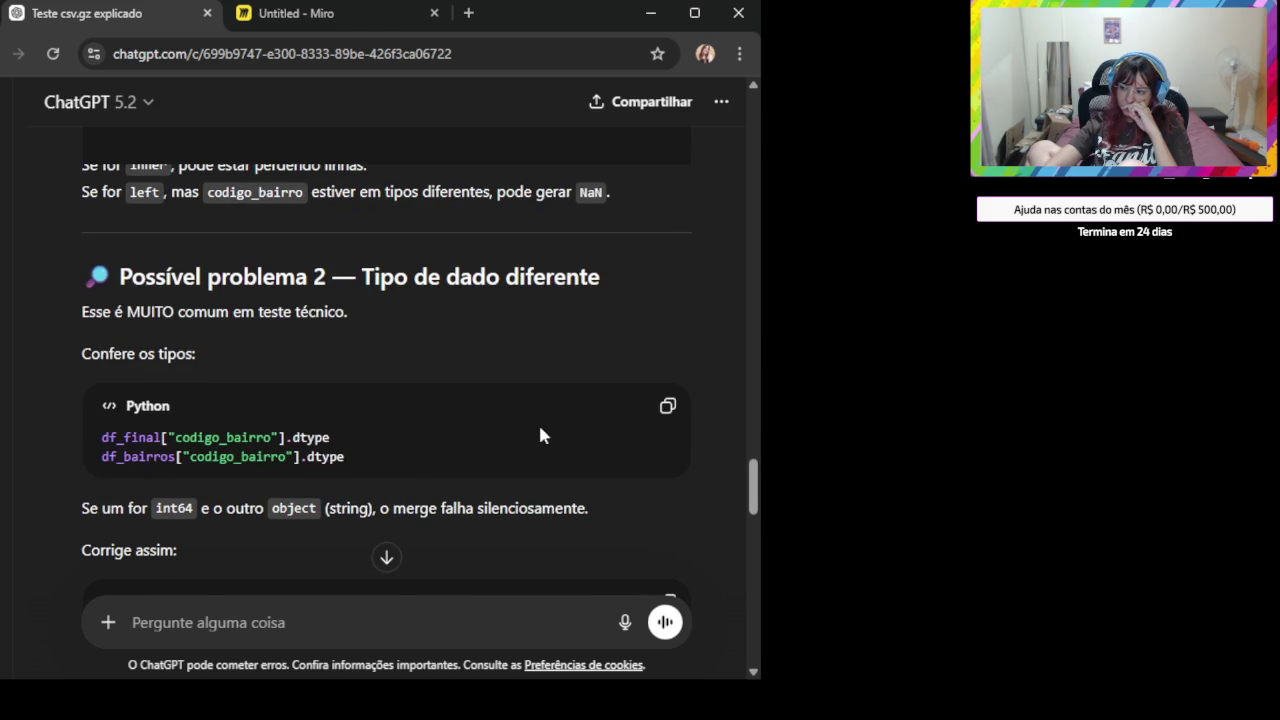
pyautogui.click(667, 408)
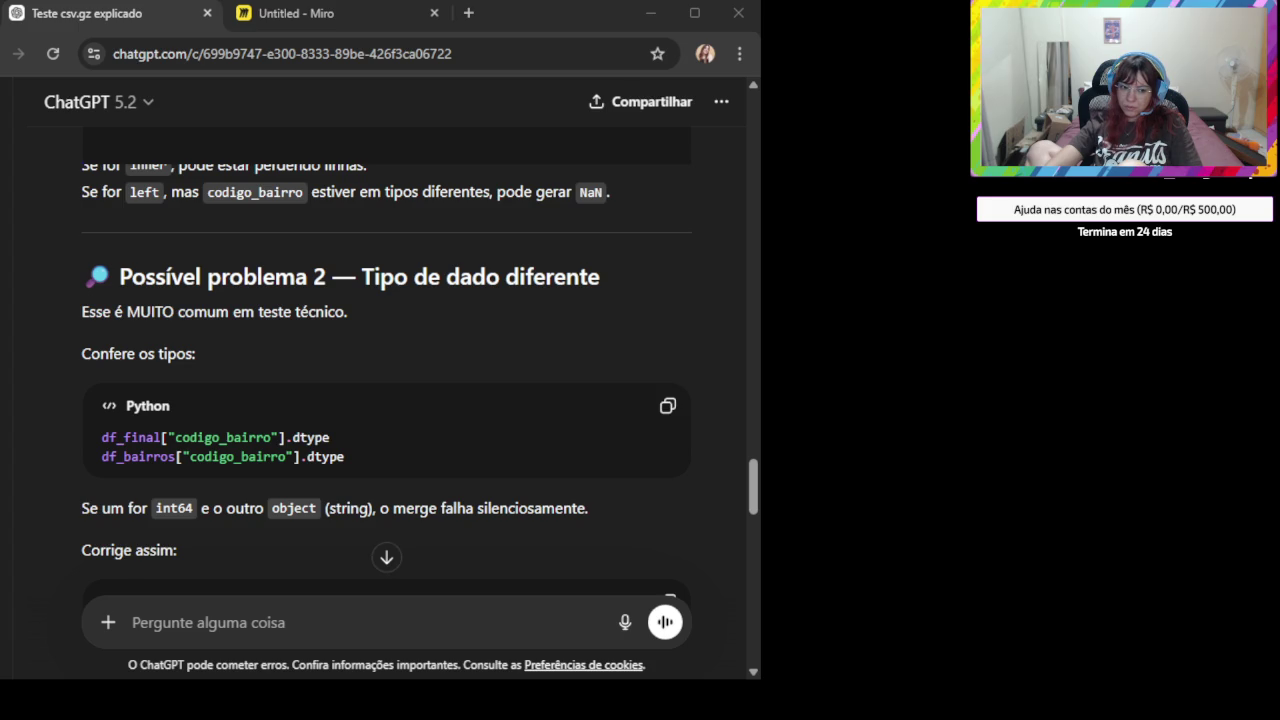
# - Read on through the simplified df_bairros filter and the 'Debug inteligente' section
pyautogui.scroll(-1, 523, 517)
pyautogui.scroll(-1, 449, 480)
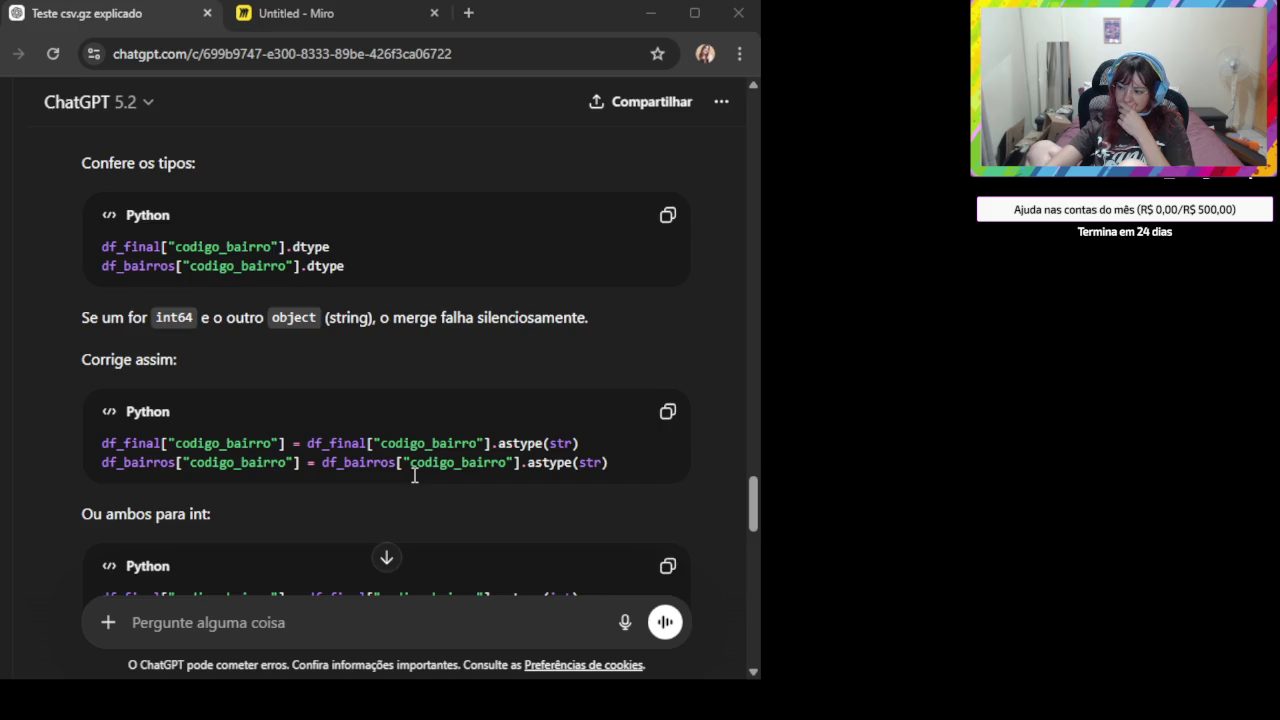
pyautogui.scroll(-2, 415, 477)
pyautogui.scroll(-1, 356, 436)
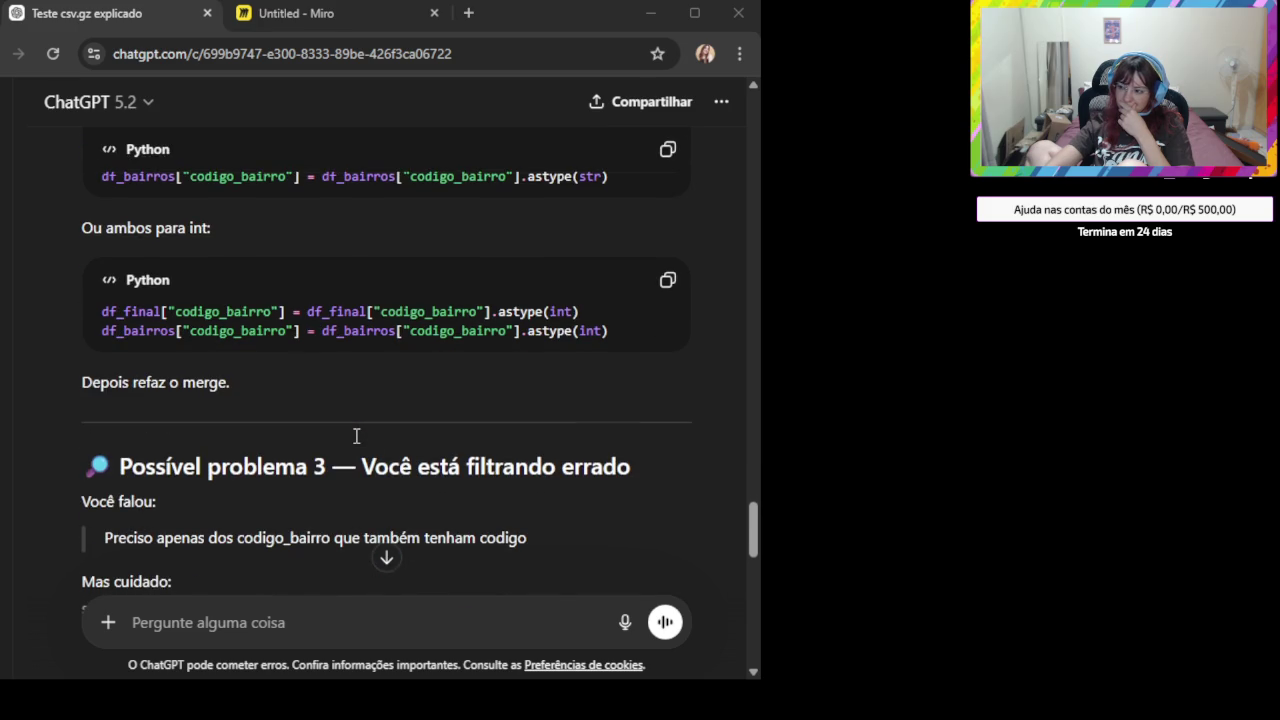
pyautogui.scroll(-1, 356, 436)
pyautogui.scroll(-1, 357, 425)
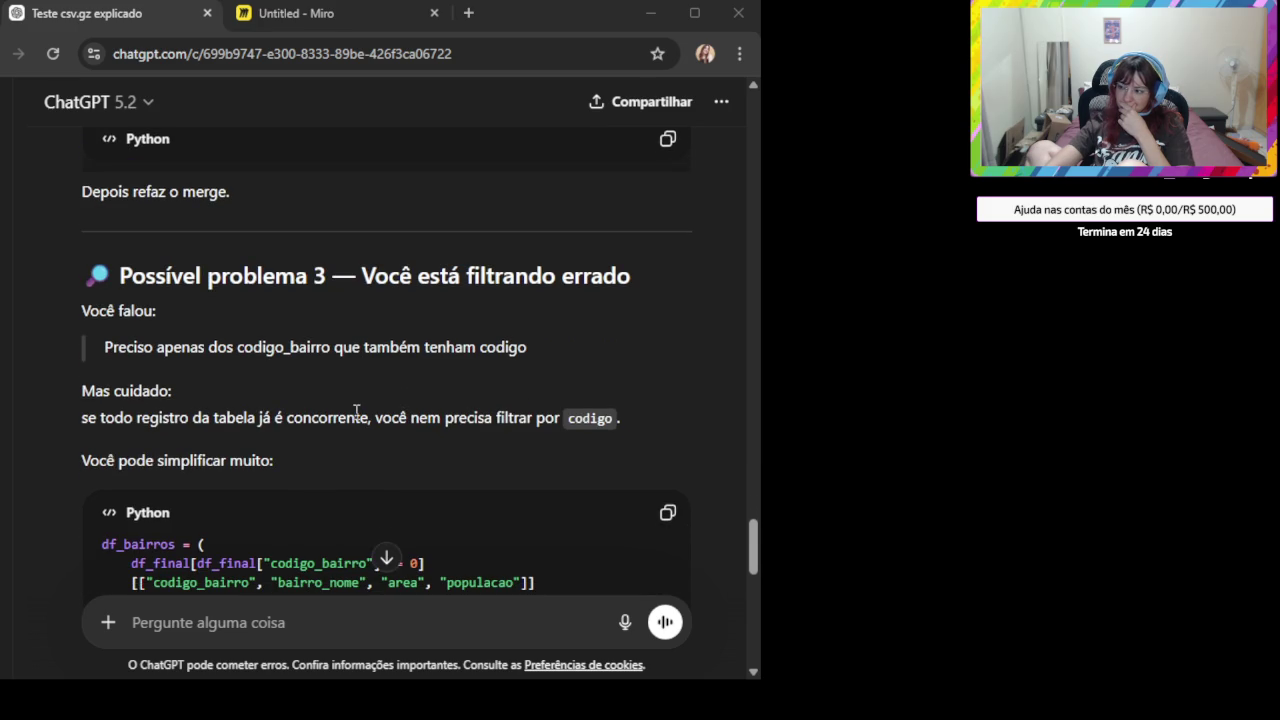
pyautogui.scroll(-2, 350, 415)
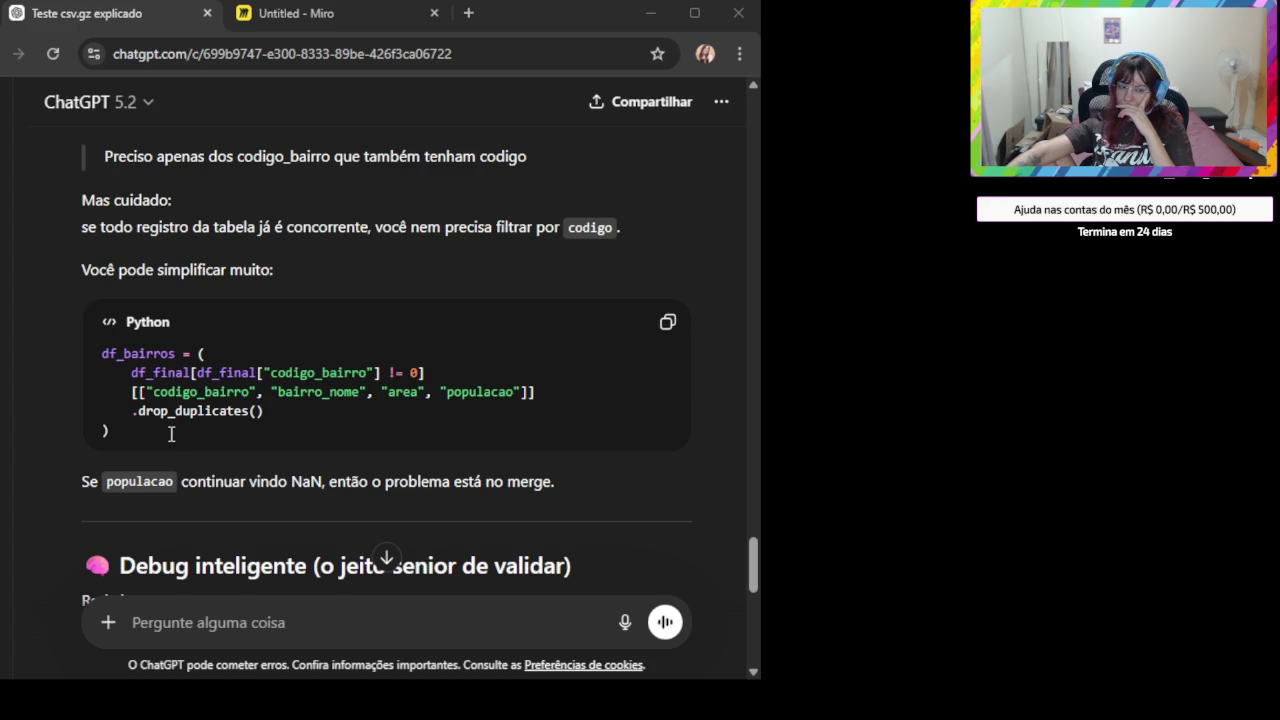
# - Copy the isna snippet listing codes with missing populacao, then the isin(lista_acima) df_bairros check
pyautogui.scroll(-1, 200, 428)
pyautogui.scroll(-1, 309, 557)
pyautogui.scroll(-1, 447, 435)
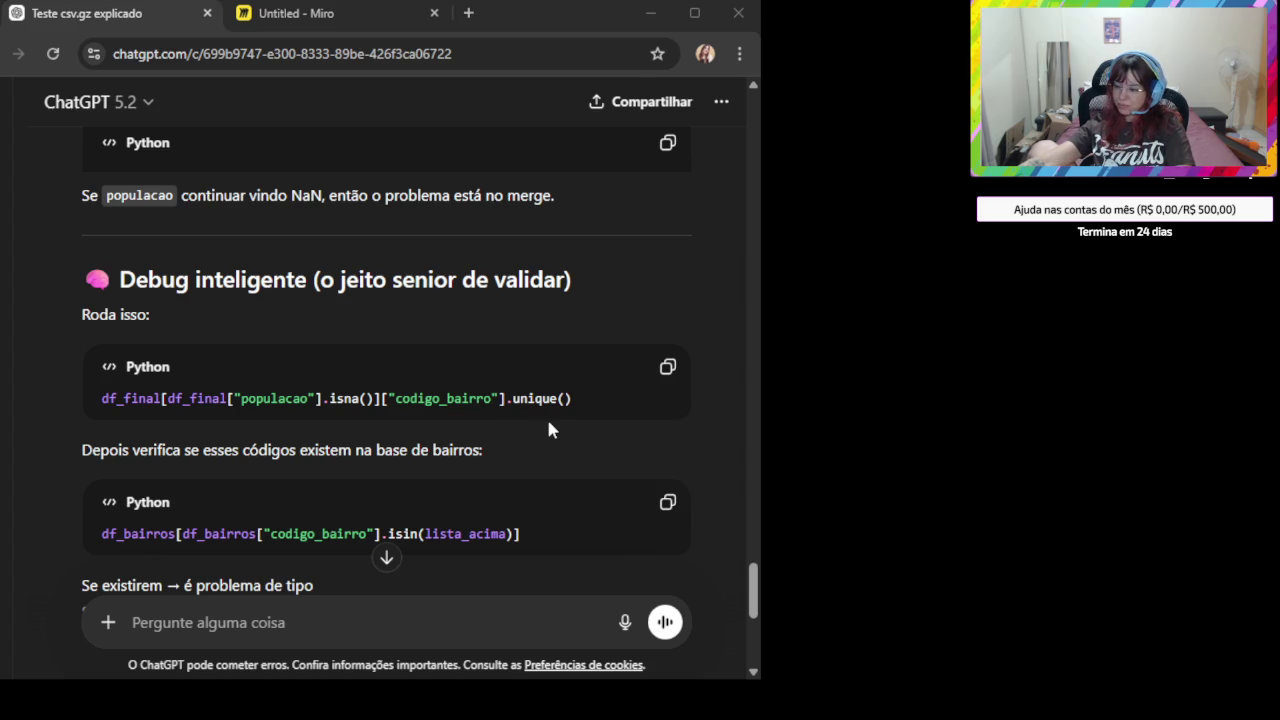
pyautogui.scroll(-3, 580, 420)
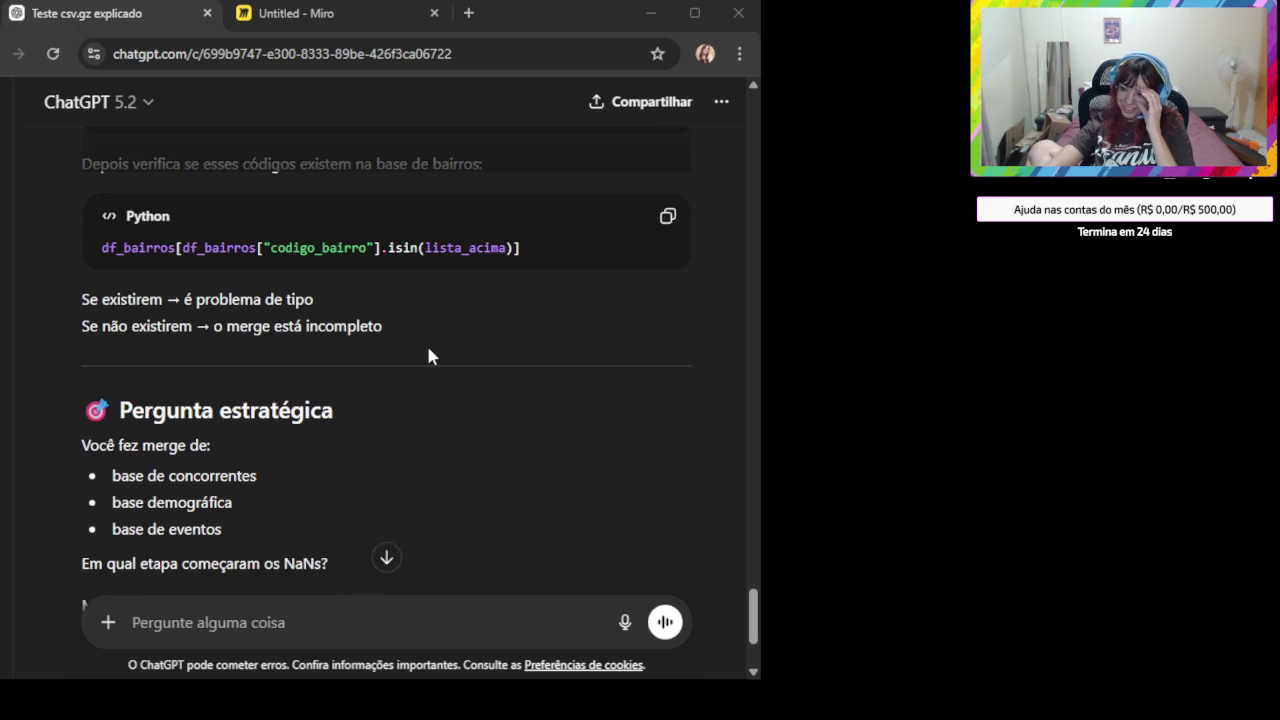
pyautogui.scroll(1, 450, 340)
pyautogui.scroll(1, 481, 337)
pyautogui.click(666, 273)
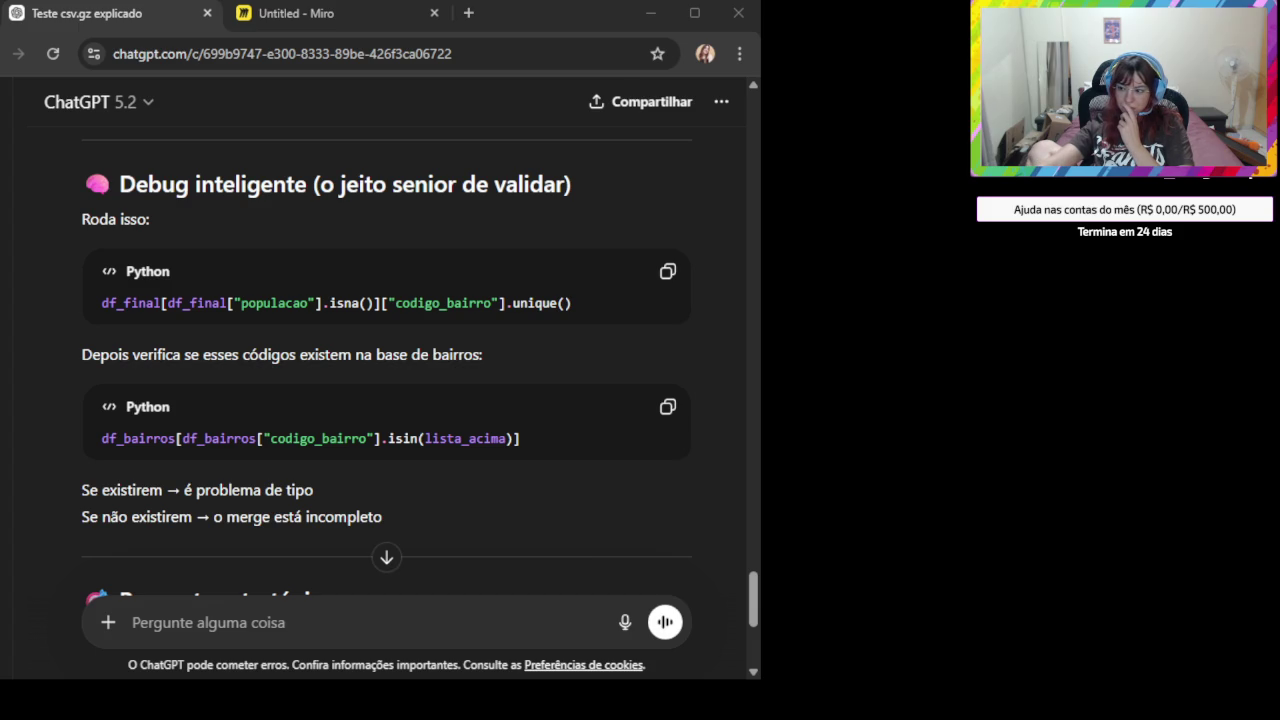
pyautogui.click(664, 410)
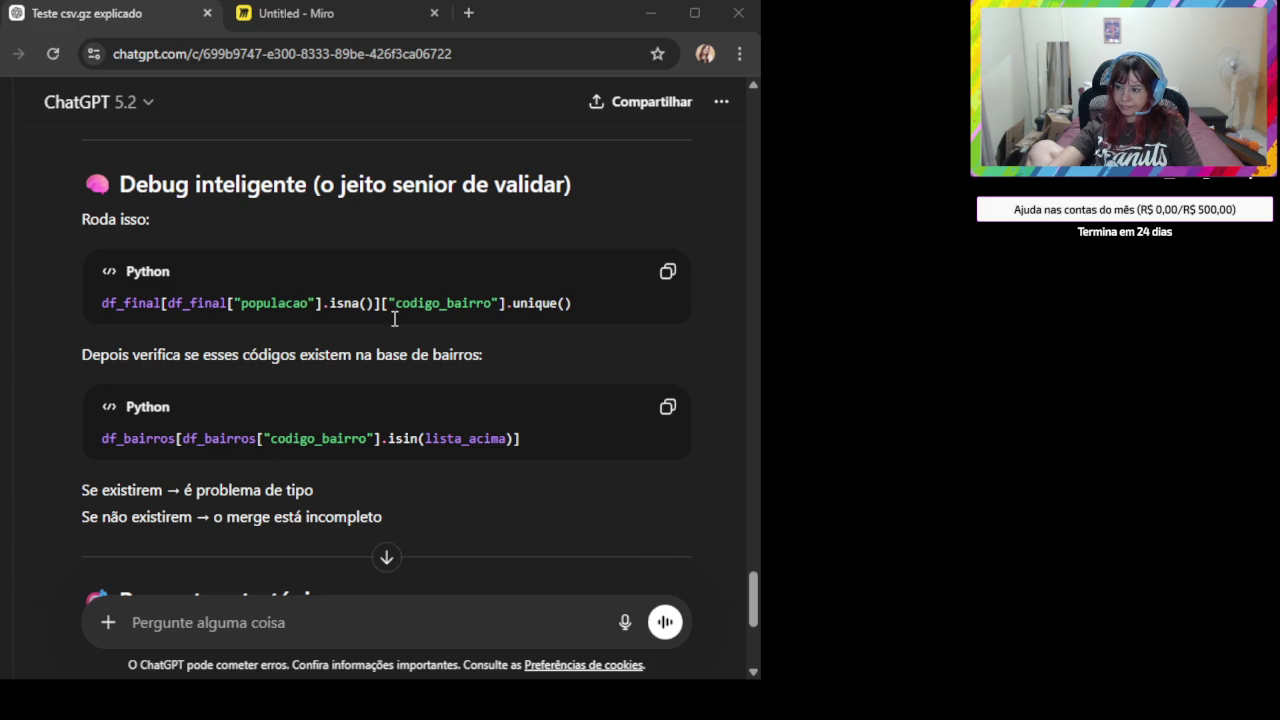
pyautogui.scroll(-2, 568, 329)
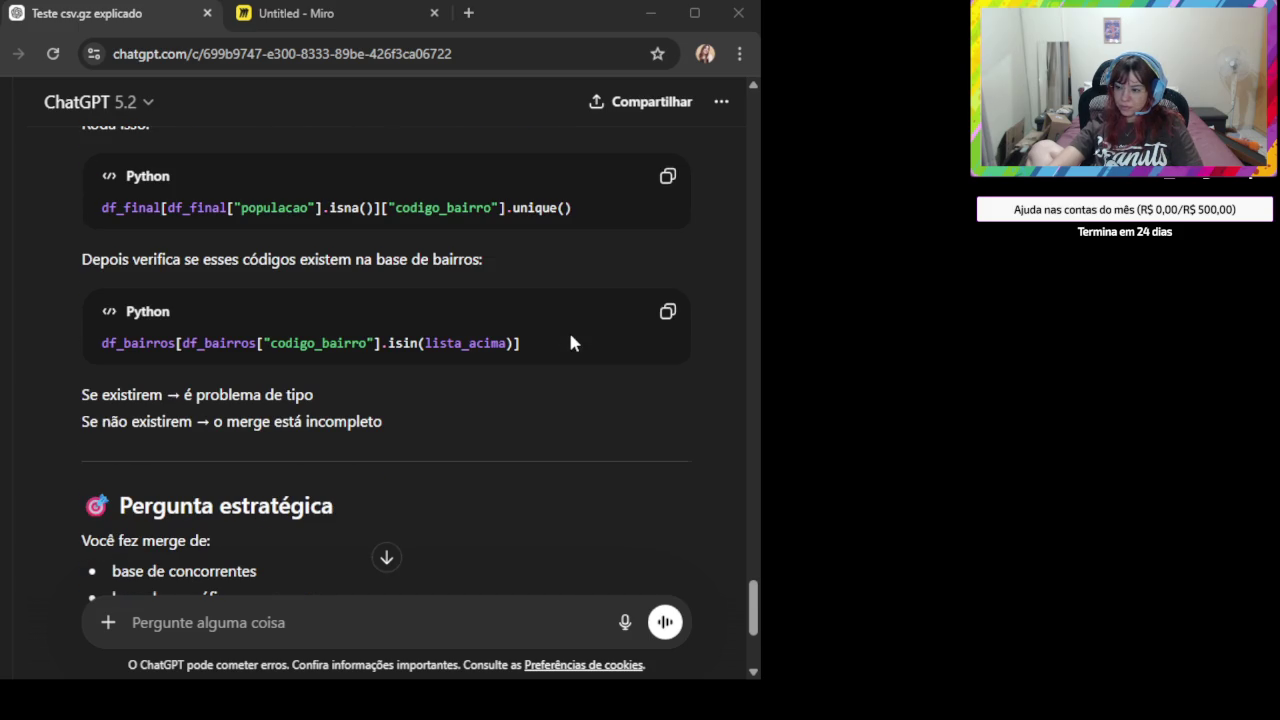
# - Review the filtering explanation, then move to the Miro board with the notebook screenshot
pyautogui.scroll(-3, 432, 427)
pyautogui.scroll(1, 437, 428)
pyautogui.scroll(5, 437, 428)
pyautogui.scroll(5, 474, 418)
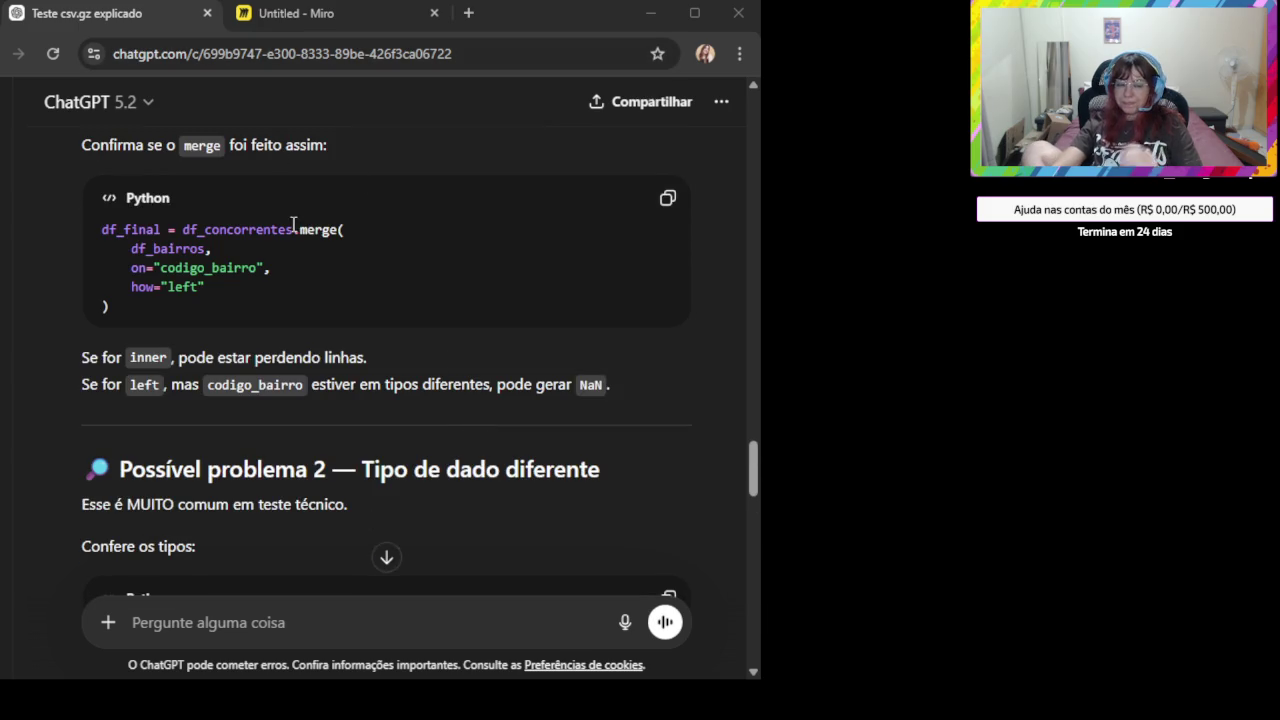
pyautogui.scroll(1, 400, 340)
pyautogui.scroll(3, 410, 340)
pyautogui.scroll(1, 422, 343)
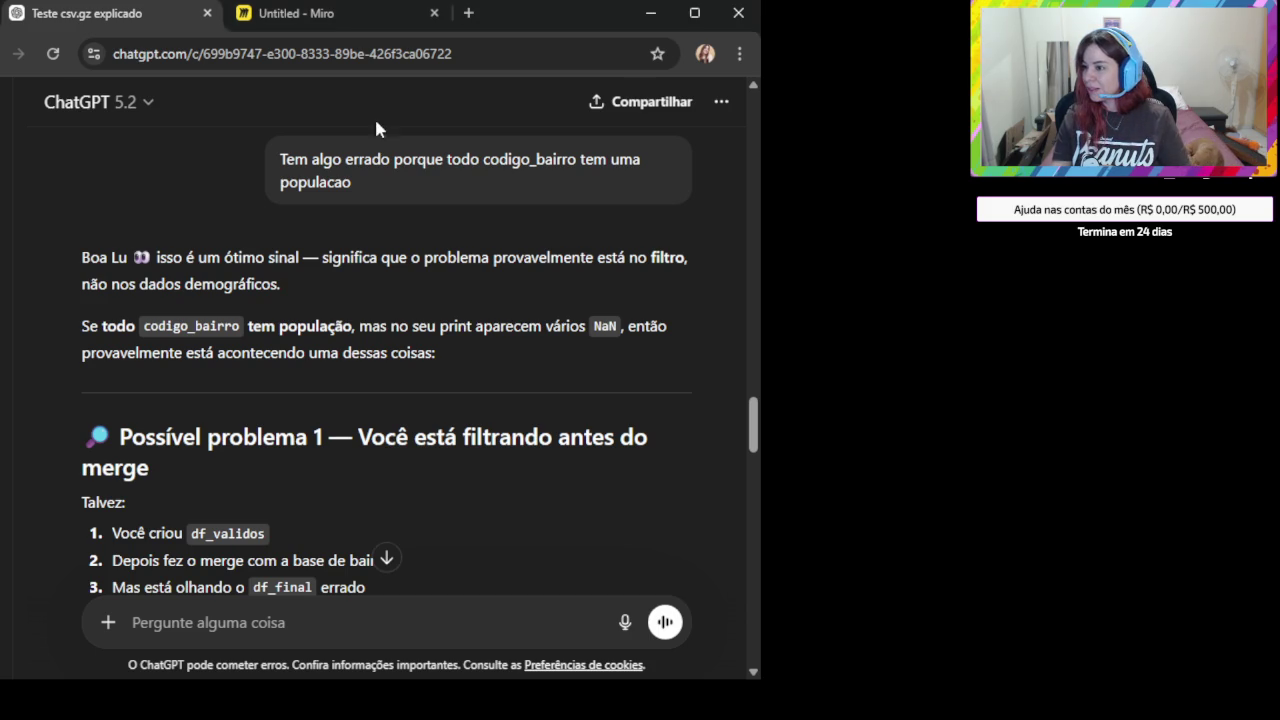
pyautogui.click(300, 13)
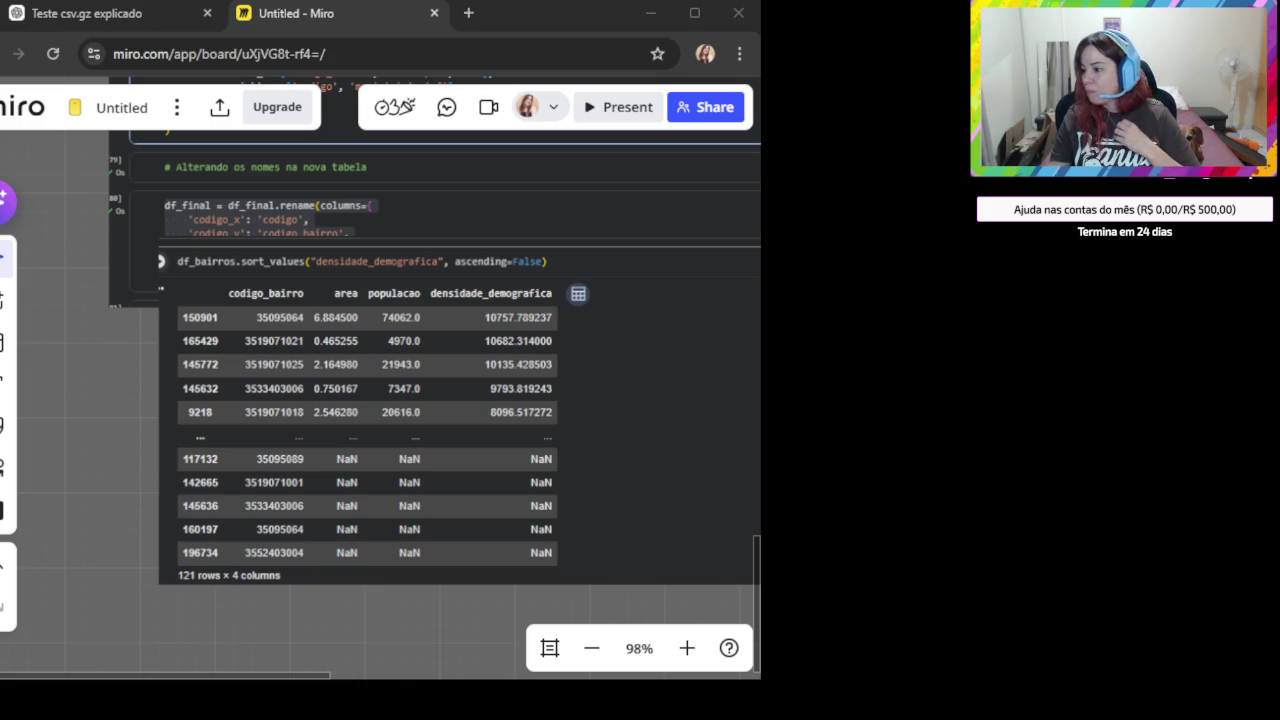
# - Return from Miro to the ChatGPT conversation 'Teste csv.gz explicado'
pyautogui.hotkey('alt', 'Tab')
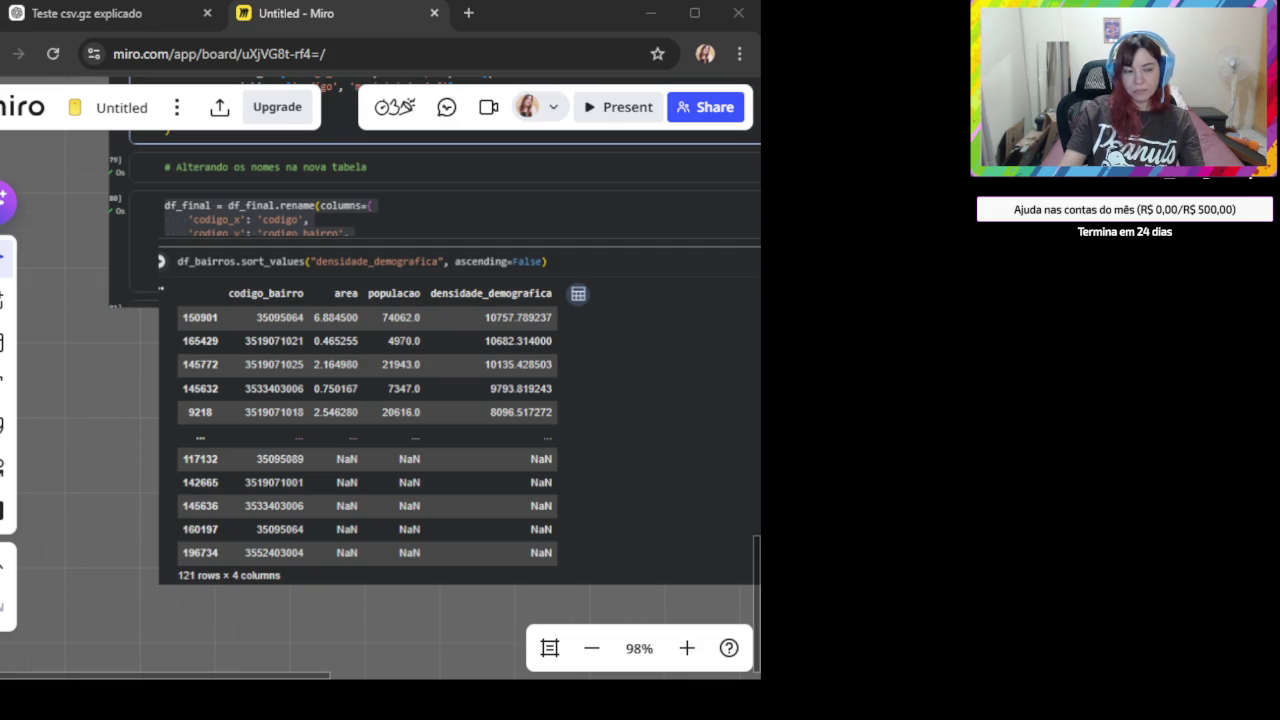
pyautogui.click(105, 14)
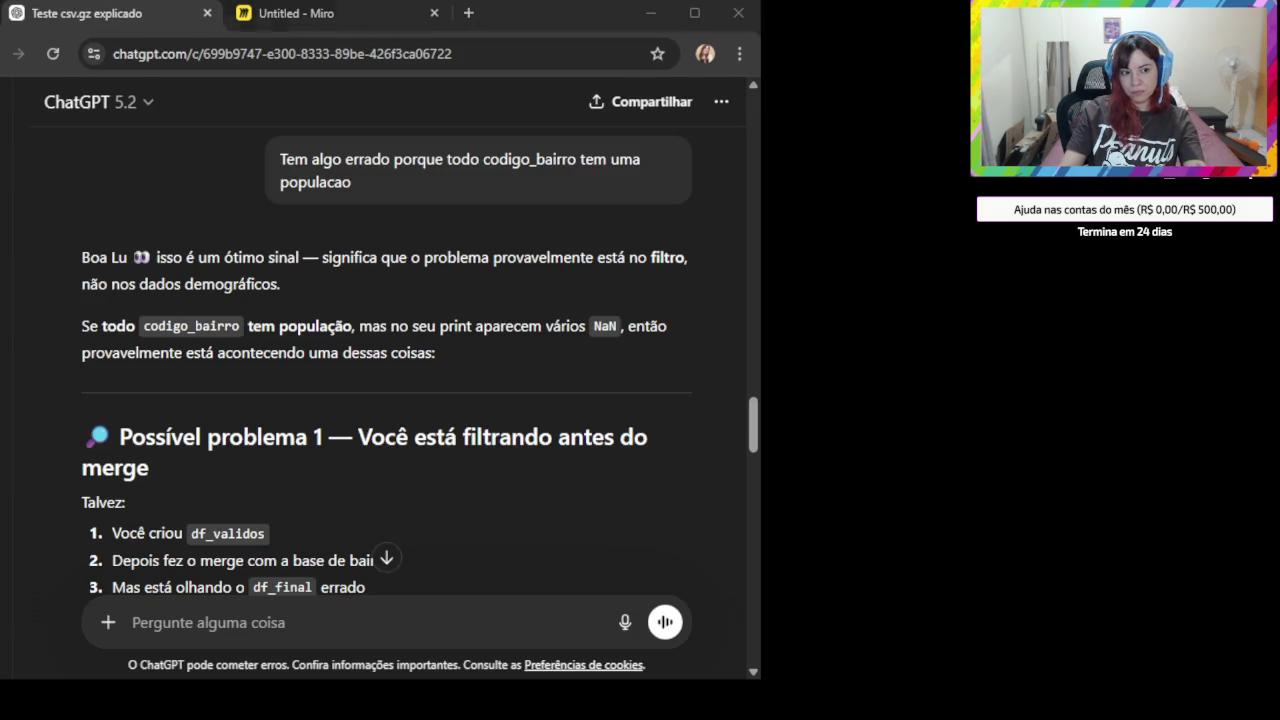
# - Draft the question 'Quero olhar toda a linha do df_final com o codigo 35095064'
pyautogui.click(265, 640)
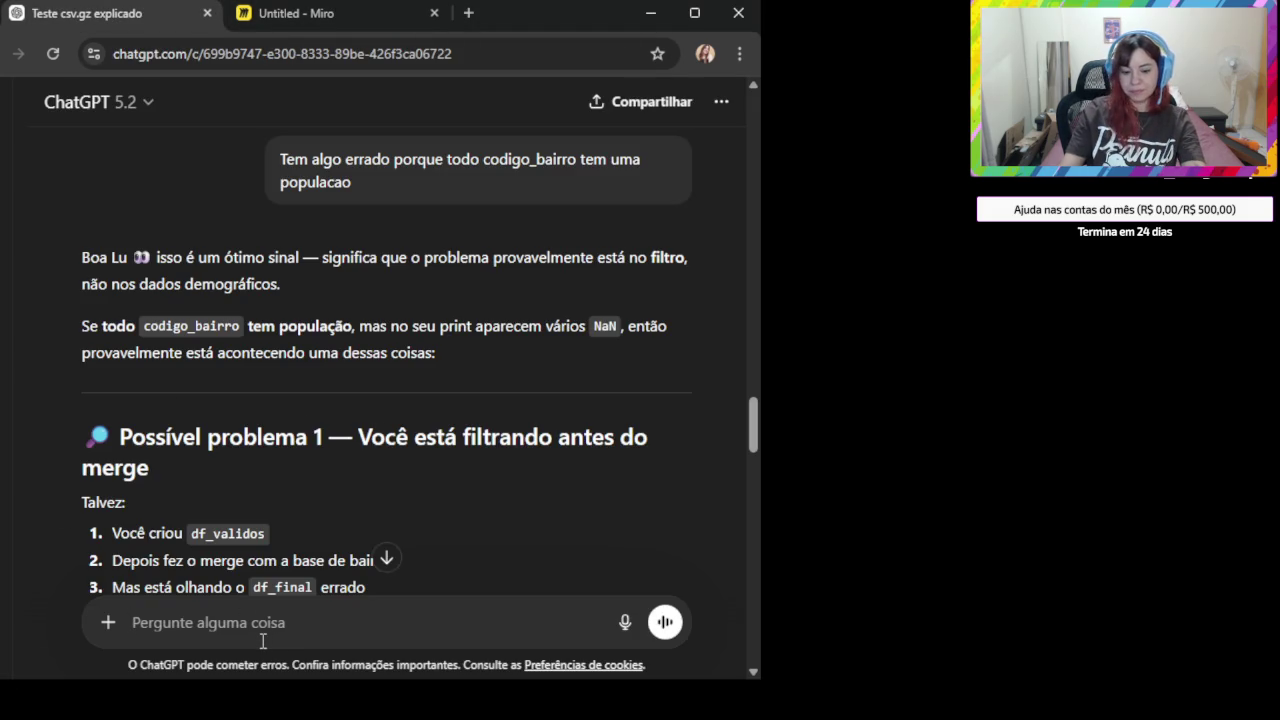
pyautogui.write('df_final')
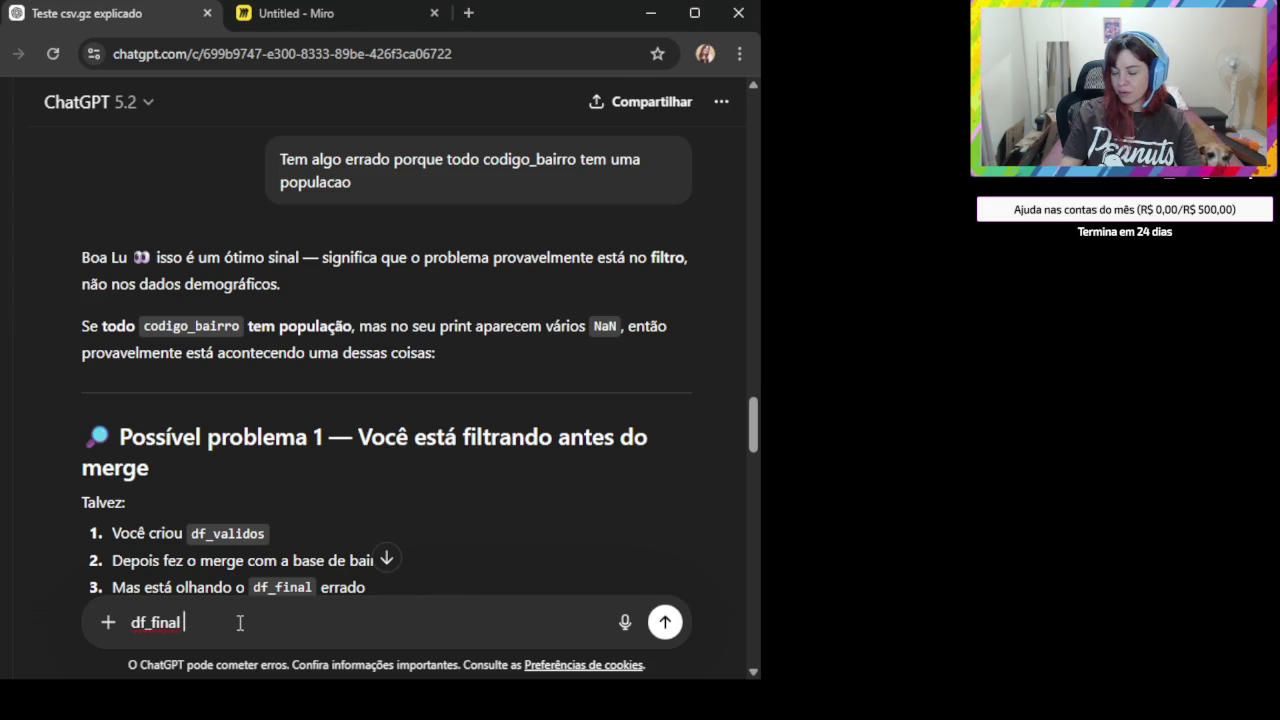
pyautogui.moveTo(183, 622); pyautogui.dragTo(90, 616)
pyautogui.write('Quero olhar o ')
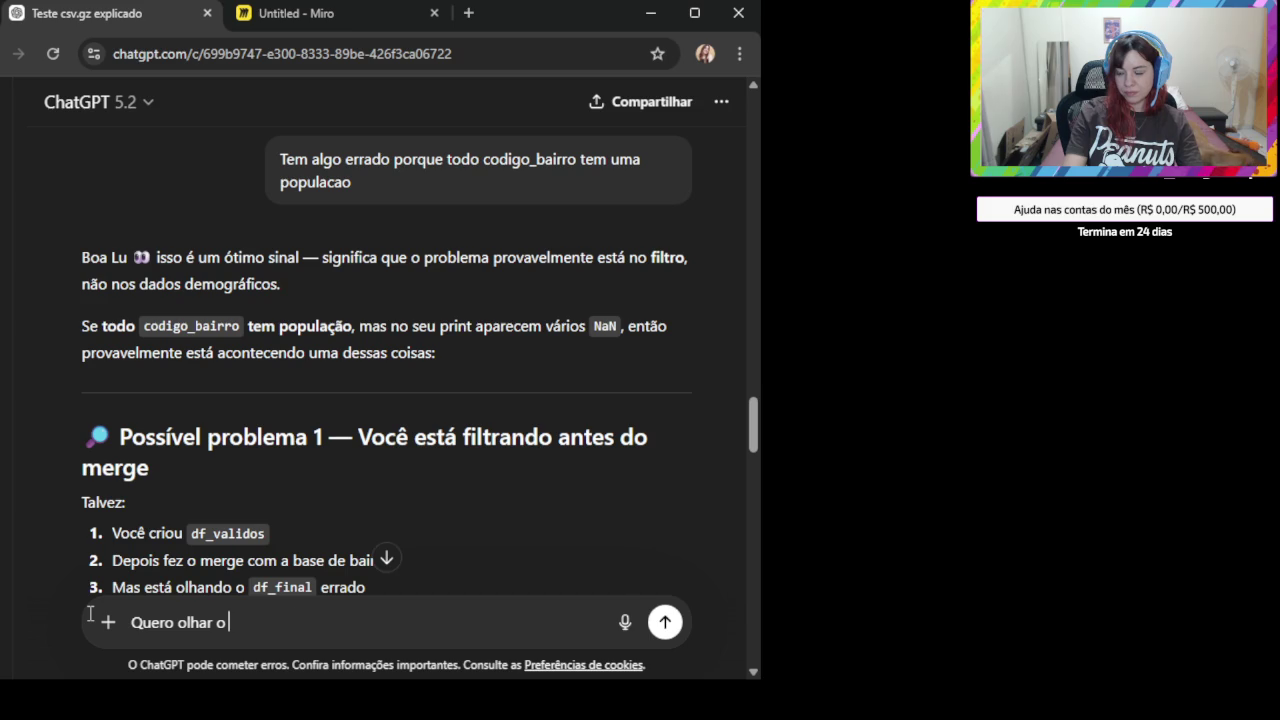
pyautogui.write('35095064')
pyautogui.press('BackSpace')
pyautogui.press('BackSpace')
pyautogui.press('BackSpace')
pyautogui.press('BackSpace')
pyautogui.press('BackSpace')
pyautogui.press('BackSpace')
pyautogui.press('BackSpace')
pyautogui.press('BackSpace')
pyautogui.press('BackSpace')
pyautogui.write('toda a linha do df_final')
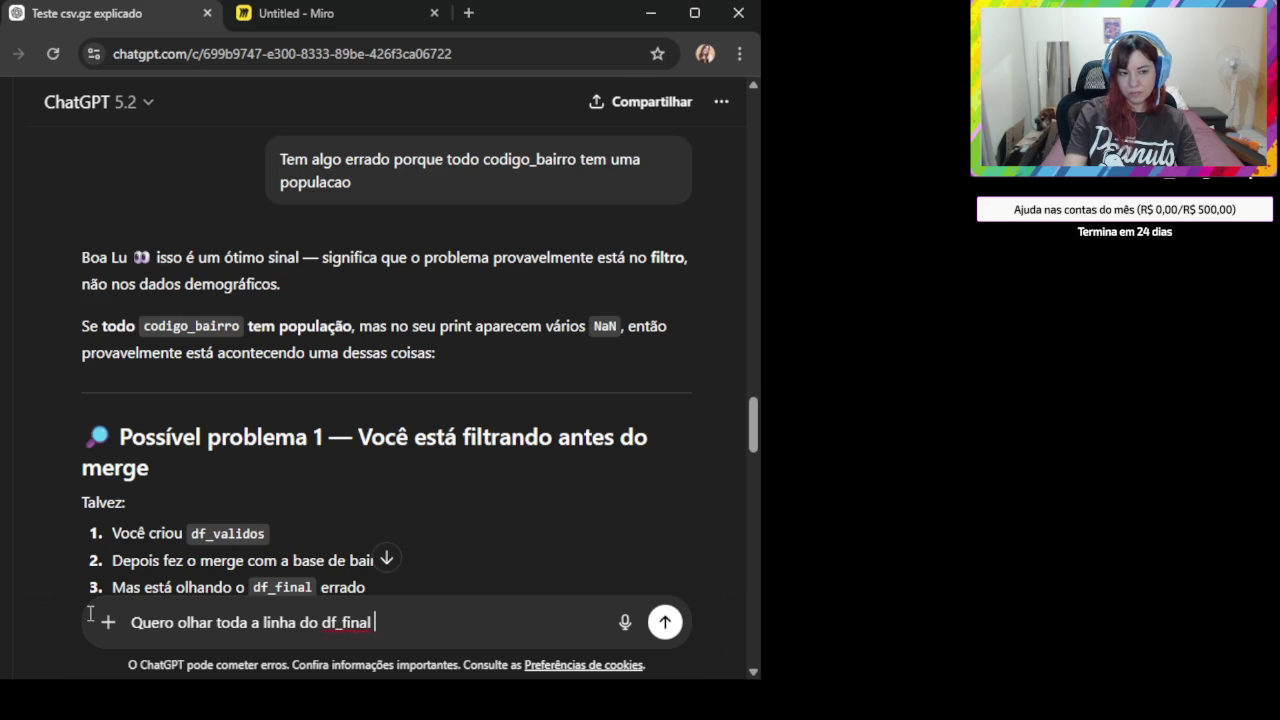
pyautogui.write(' com o codigo 35095064')
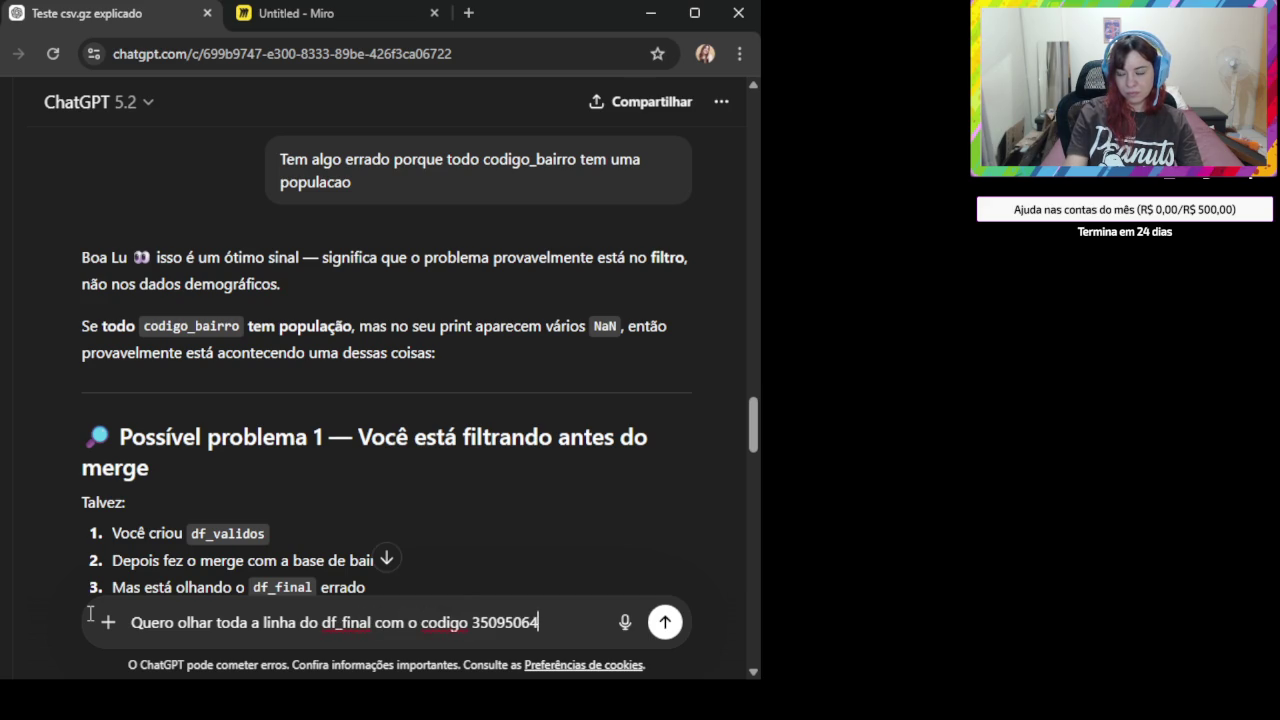
pyautogui.press('Left')
pyautogui.press('Left')
pyautogui.press('Left')
pyautogui.press('Left')
pyautogui.press('Left')
pyautogui.press('Left')
pyautogui.press('Left')
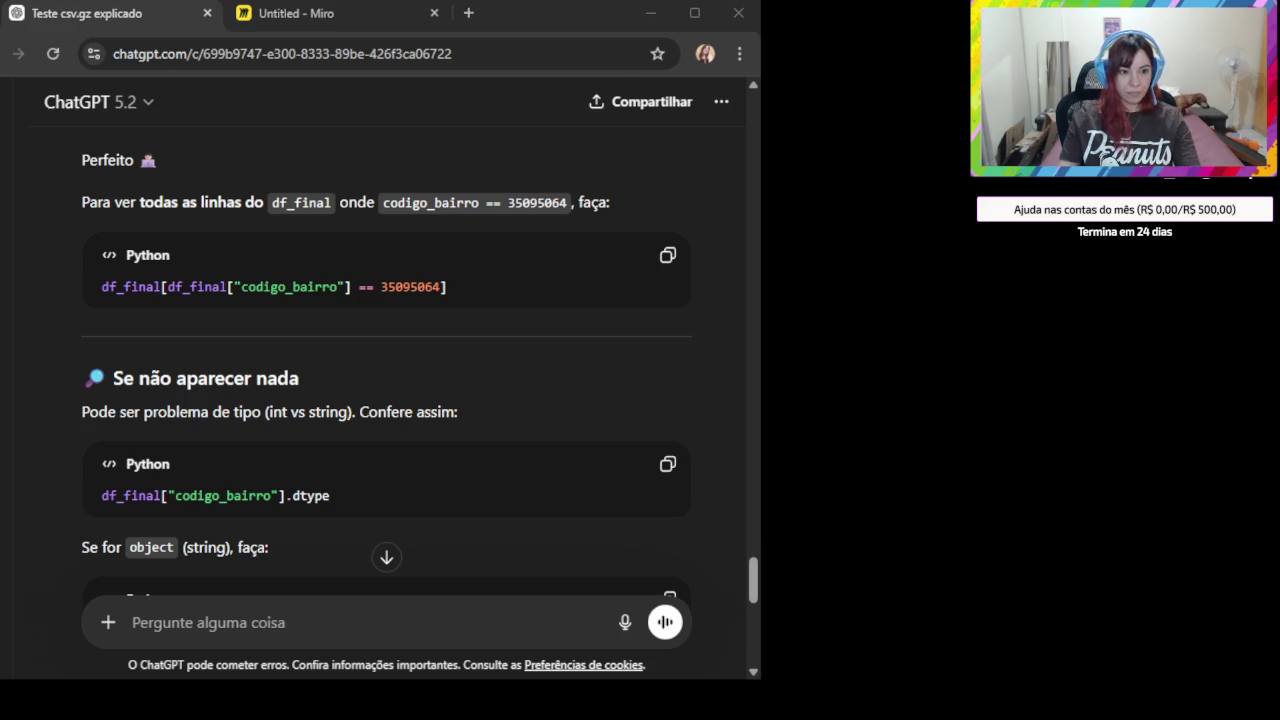
# - Read the reply and paste the df_final codigo_bairro == 35095064 filter line into the message box
pyautogui.click(376, 608)
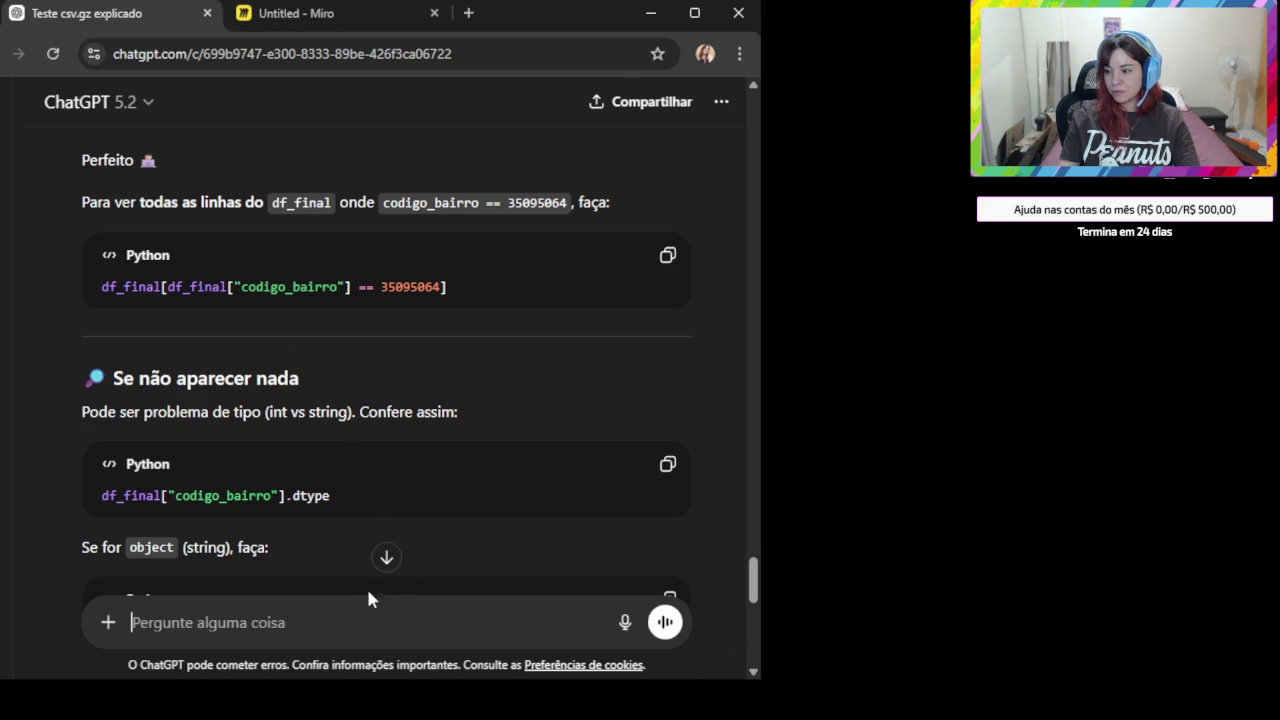
pyautogui.scroll(-2, 316, 486)
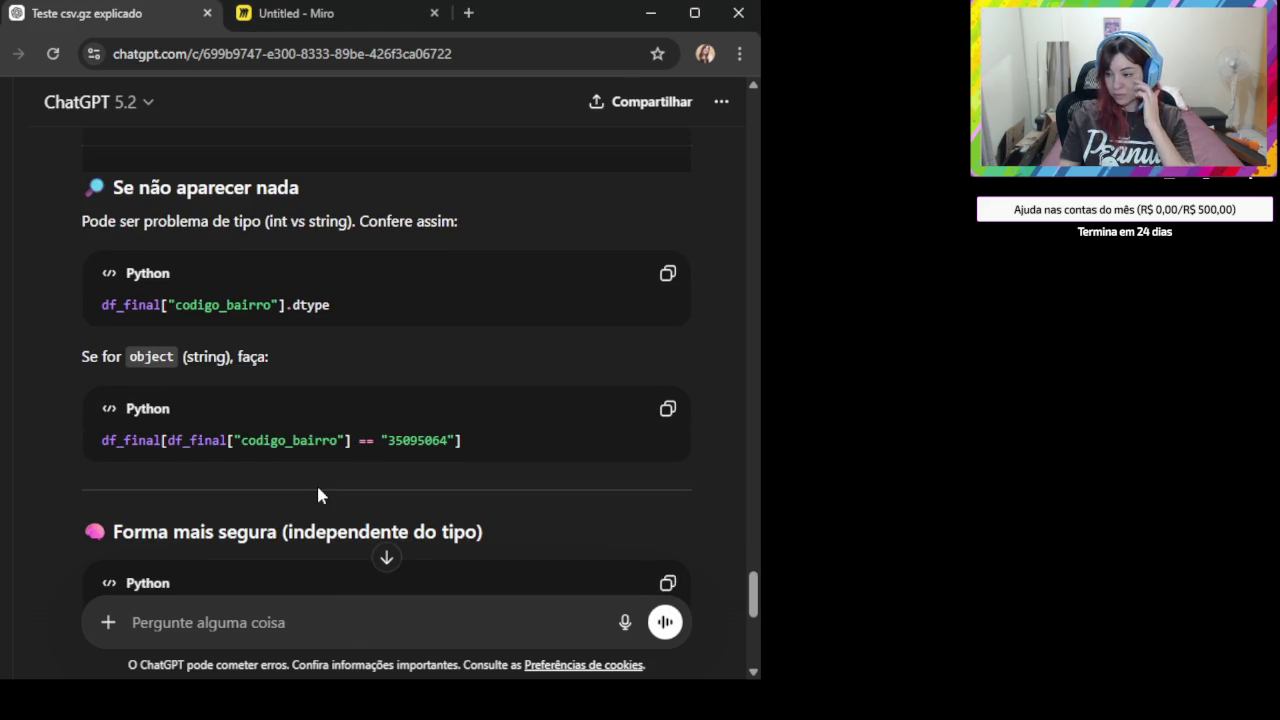
pyautogui.scroll(-1, 318, 490)
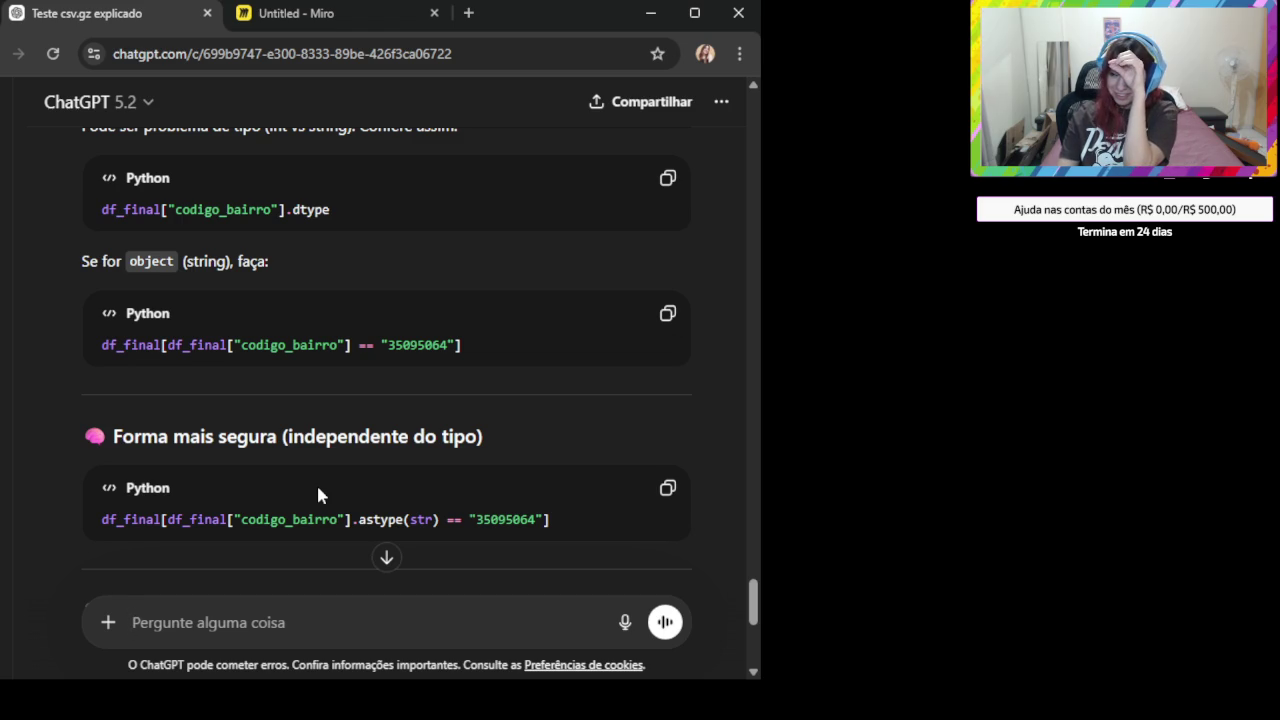
pyautogui.scroll(-3, 318, 495)
pyautogui.scroll(-2, 323, 510)
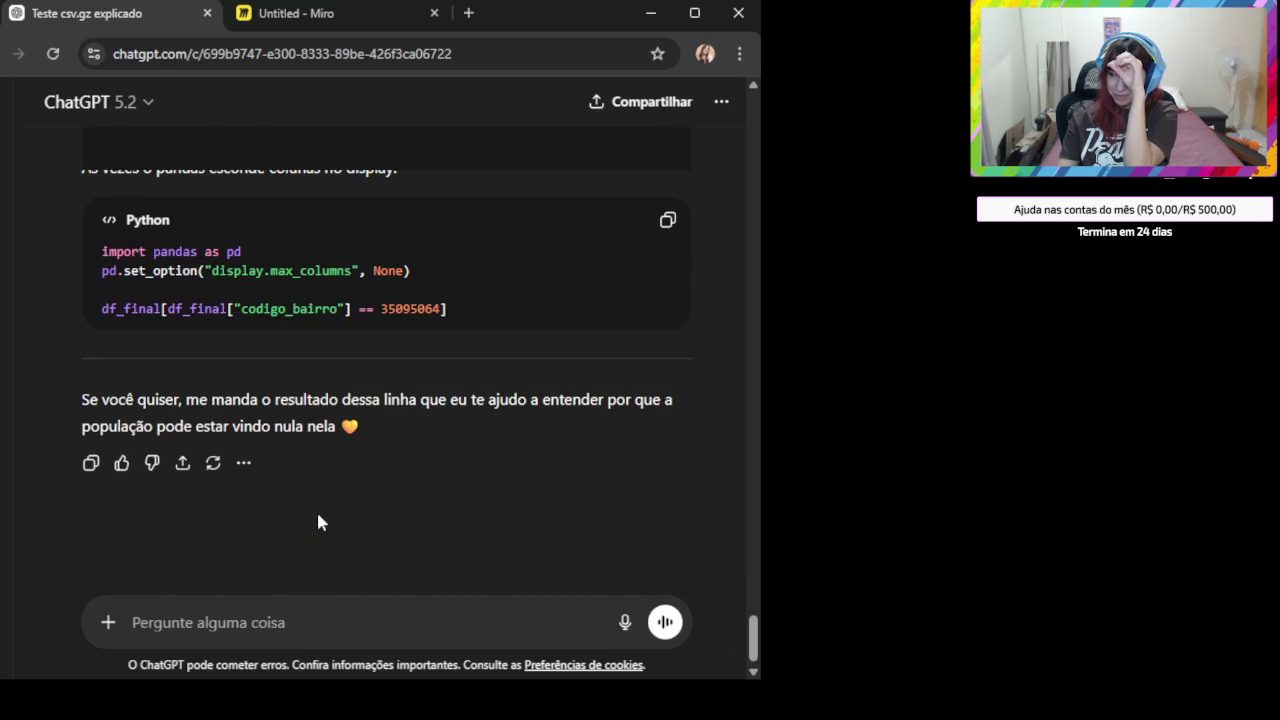
pyautogui.write('df_final[df_final["codigo_bairro"] == 35095064]')
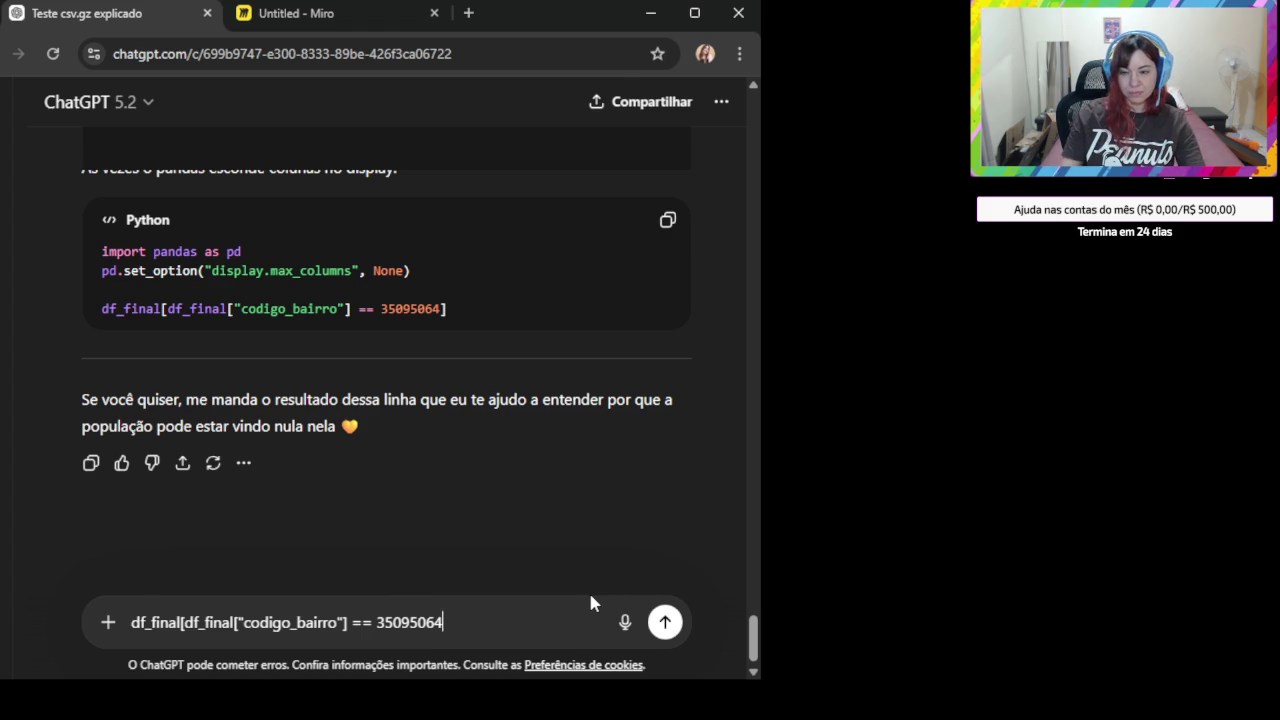
# - Ask whether those rows have null populacao, then copy the returned filter-and-isna snippet
pyautogui.hotkey('shift', 'Return')
pyautogui.write('deu certo')
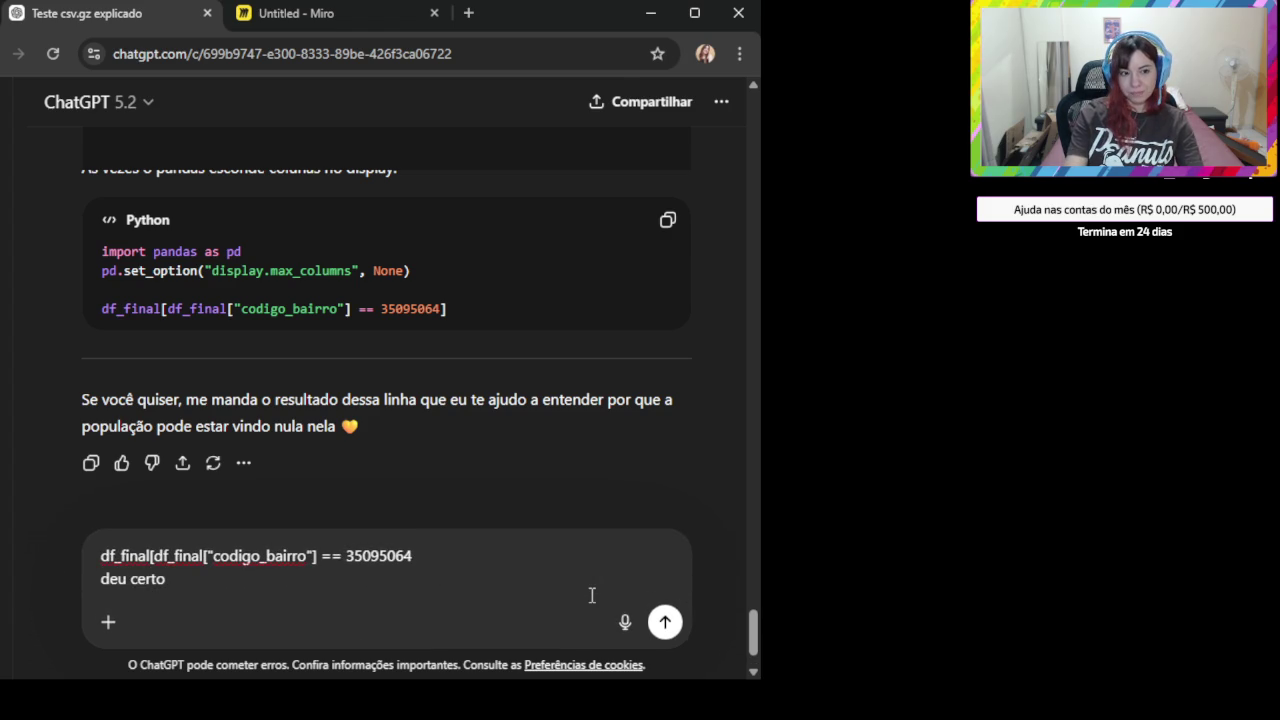
pyautogui.write(' preciso só saber setem')
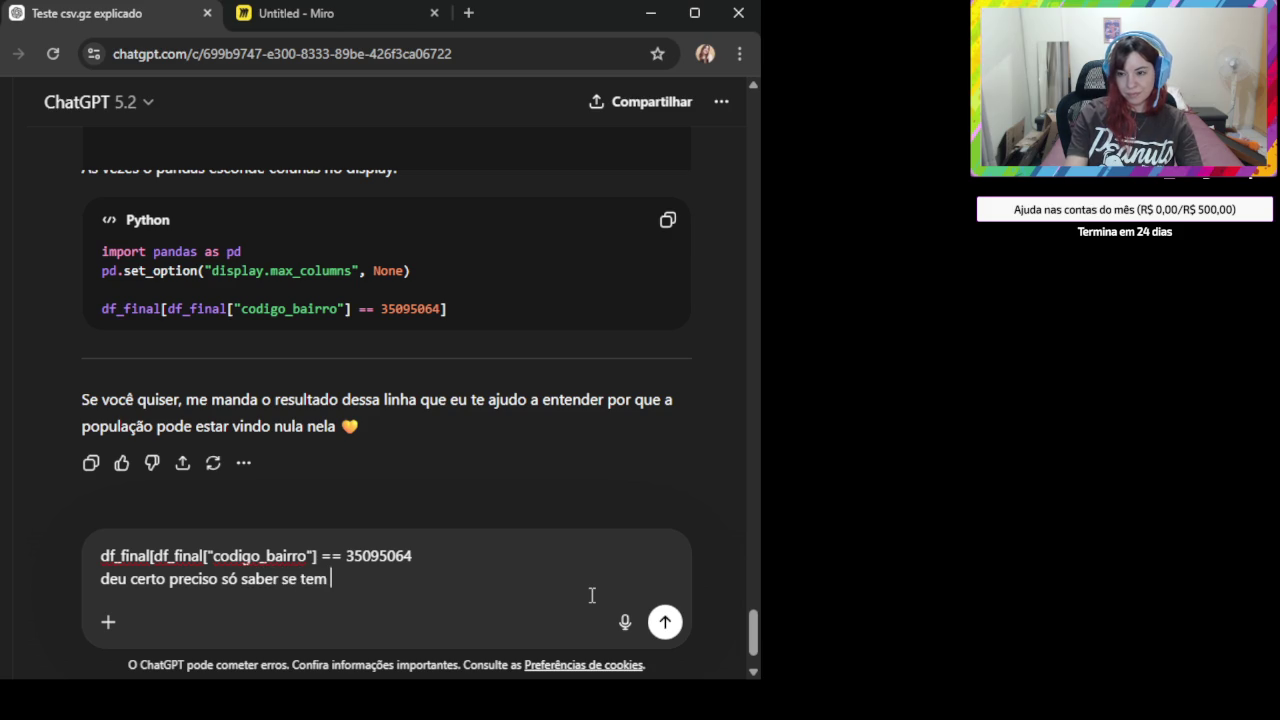
pyautogui.write(' algu')
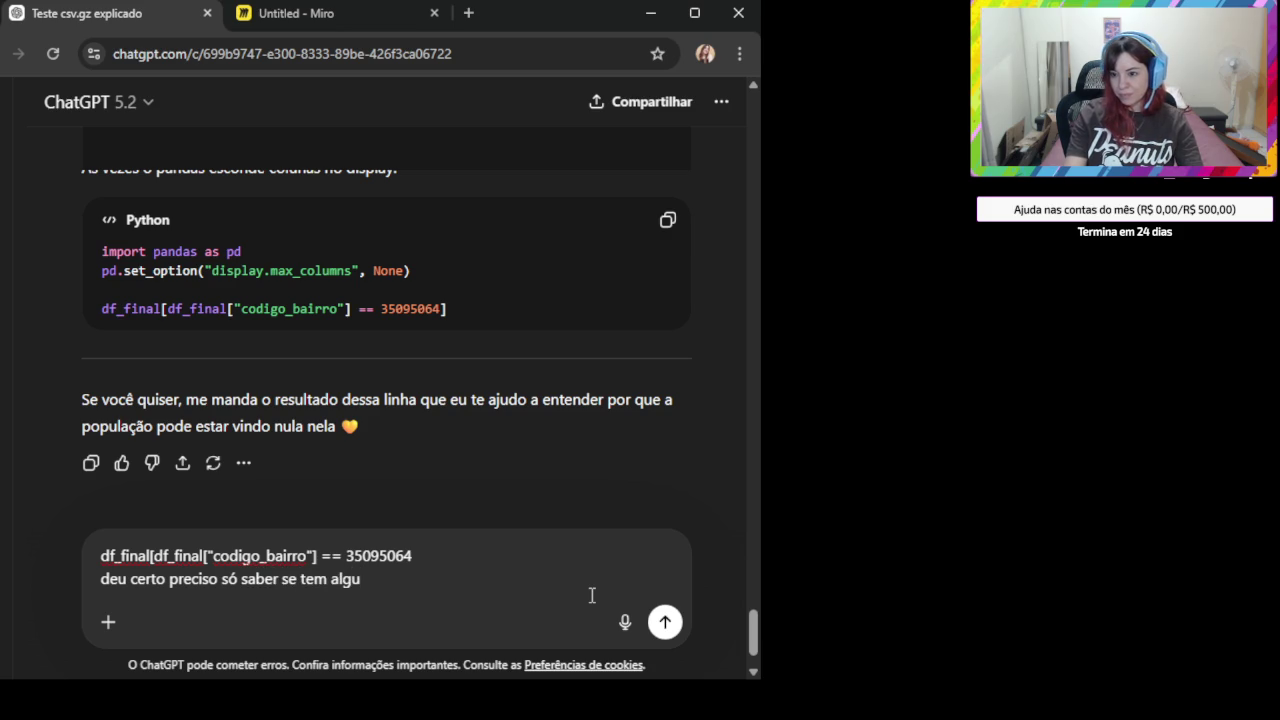
pyautogui.write('m dado com pup')
pyautogui.press('BackSpace')
pyautogui.press('BackSpace')
pyautogui.write('opulça')
pyautogui.press('BackSpace')
pyautogui.press('BackSpace')
pyautogui.write('avao nula')
pyautogui.press('Return')
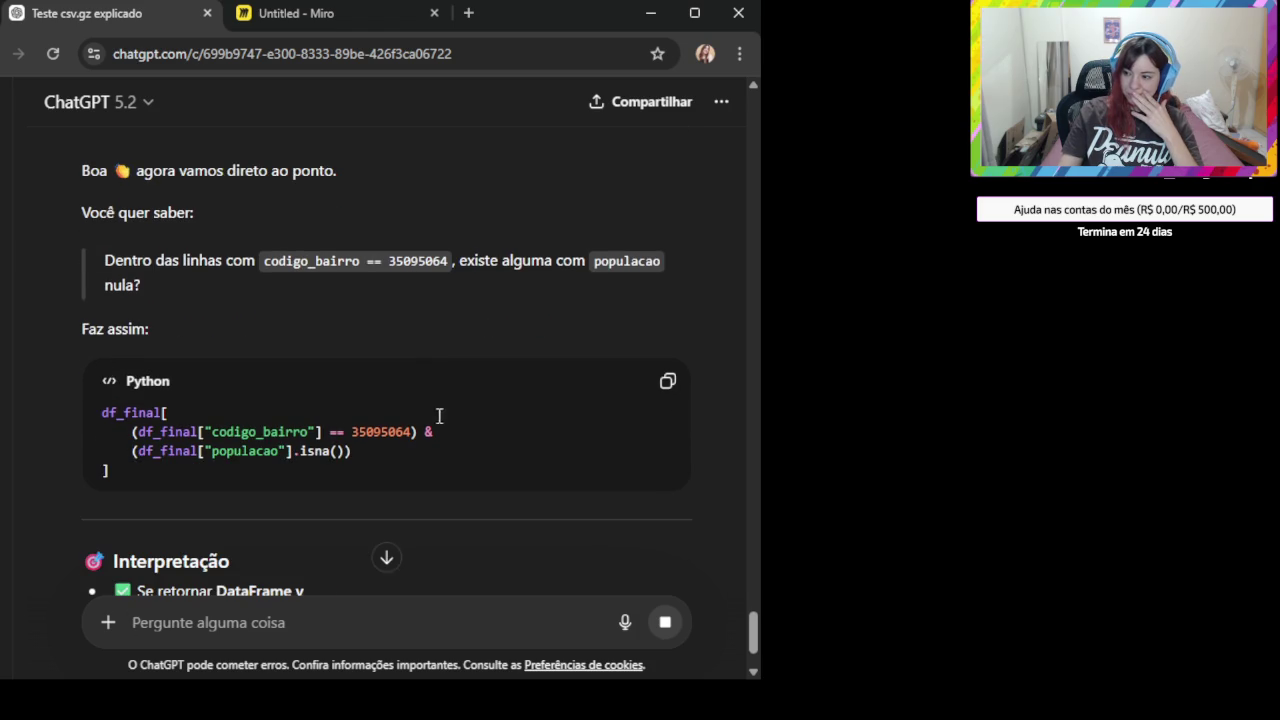
pyautogui.click(667, 381)
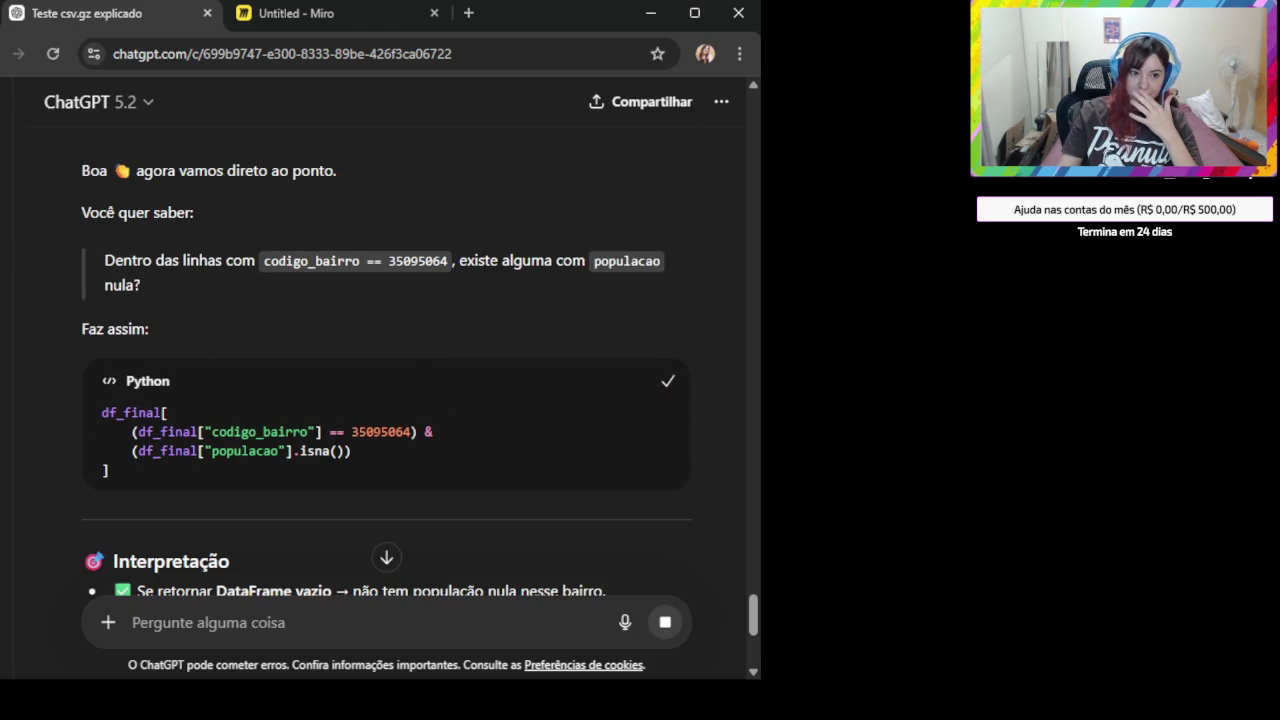